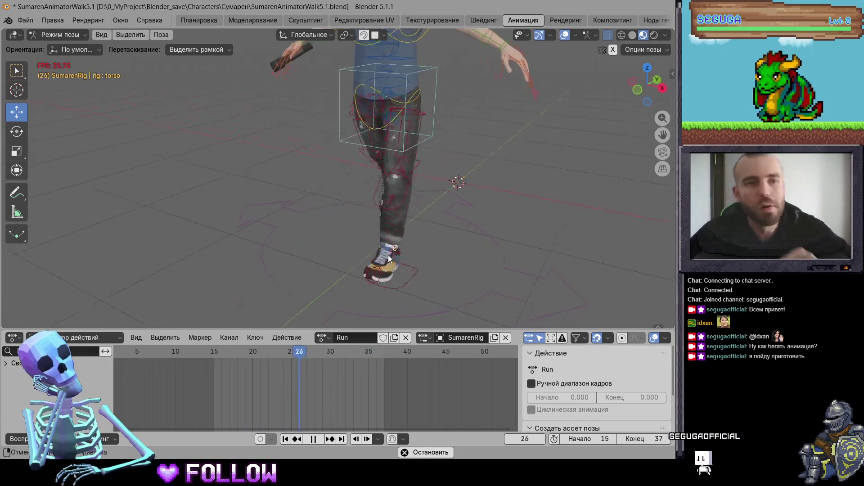
Stop the Run playback at frame 37 and orbit to a side view of the runner
key(space)
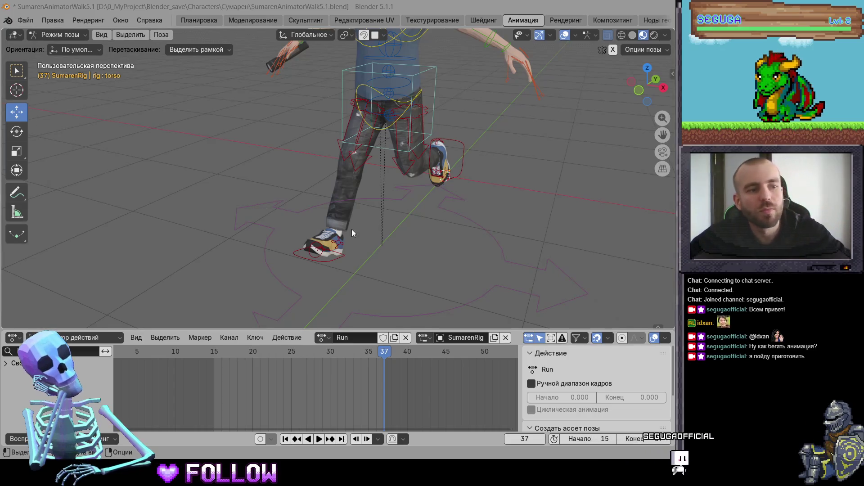
mouse_move(450, 198)
middle_down()
mouse_move(392, 174)
mouse_move(385, 184)
mouse_move(399, 183)
mouse_move(304, 181)
mouse_move(389, 147)
mouse_move(418, 157)
mouse_move(439, 138)
mouse_move(361, 348)
middle_up()
At frame 15, lower the left upper arm by about 44 degrees
drag(361, 348, 230, 360)
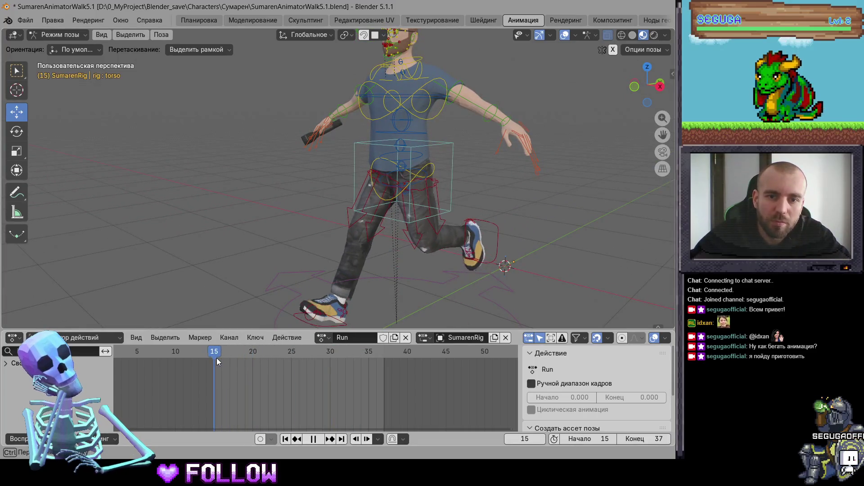
mouse_move(230, 360)
mouse_down()
mouse_move(360, 368)
mouse_move(211, 369)
mouse_up()
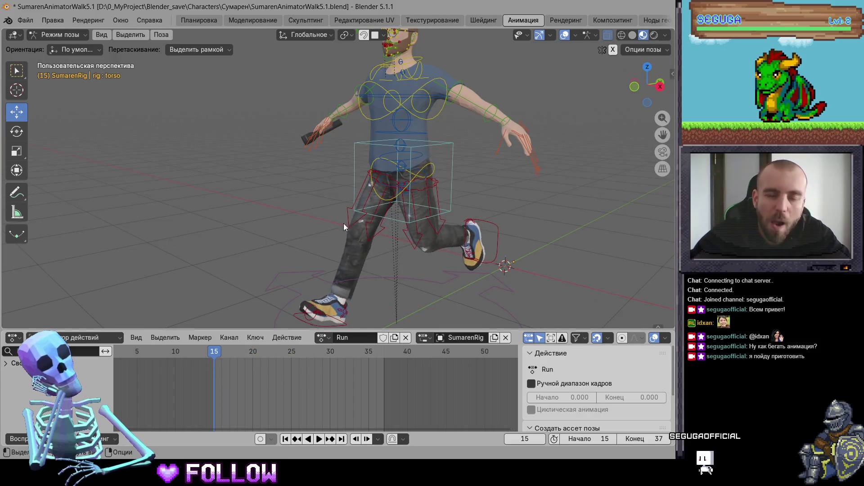
mouse_move(383, 227)
middle_down()
mouse_move(479, 141)
mouse_move(435, 159)
middle_up()
middle_drag(425, 120, 456, 139)
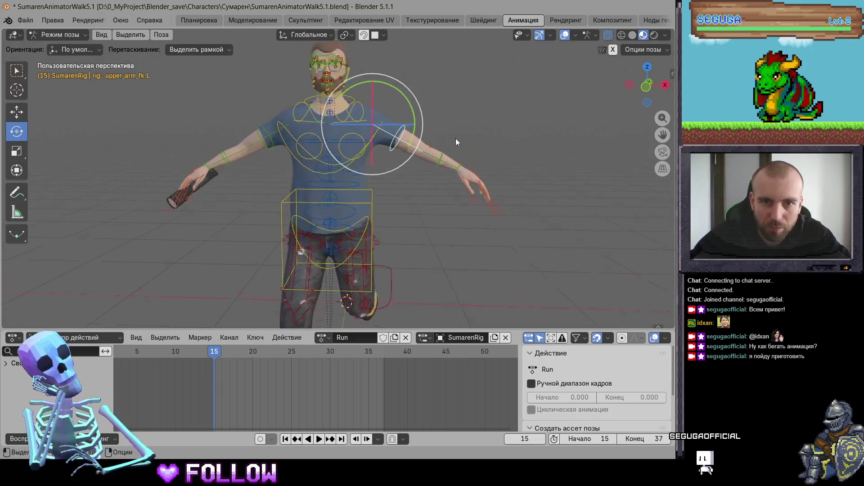
drag(416, 113, 403, 172)
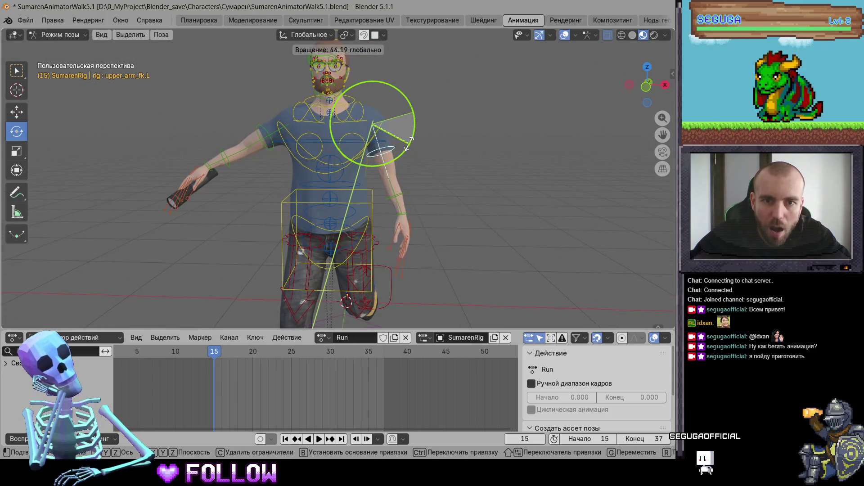
middle_drag(403, 171, 319, 207)
Bend the left forearm at the elbow and swing the left upper arm forward
click(318, 207)
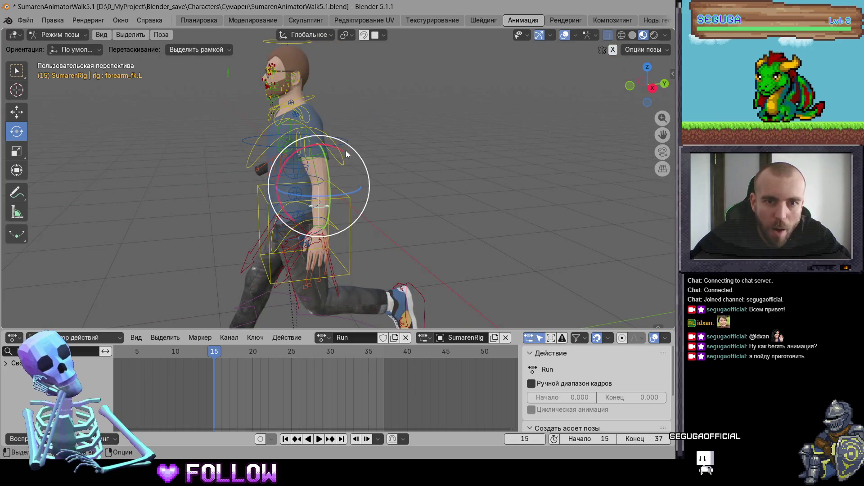
drag(345, 150, 315, 164)
click(315, 164)
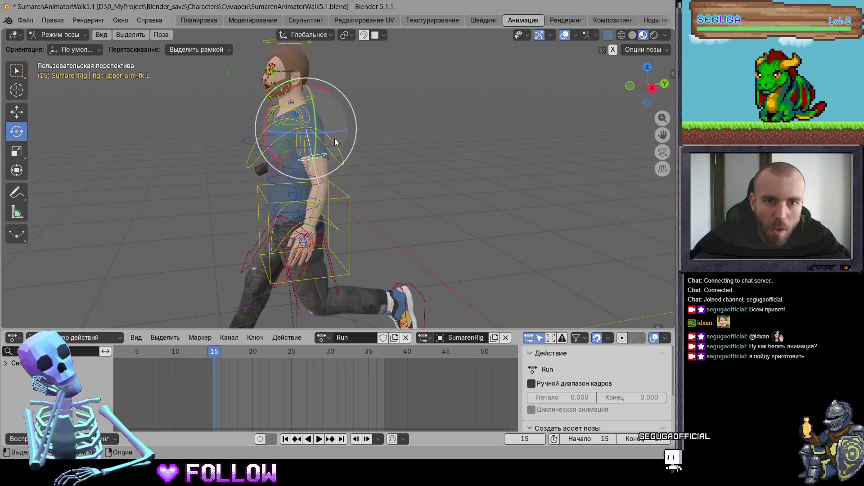
drag(327, 94, 353, 105)
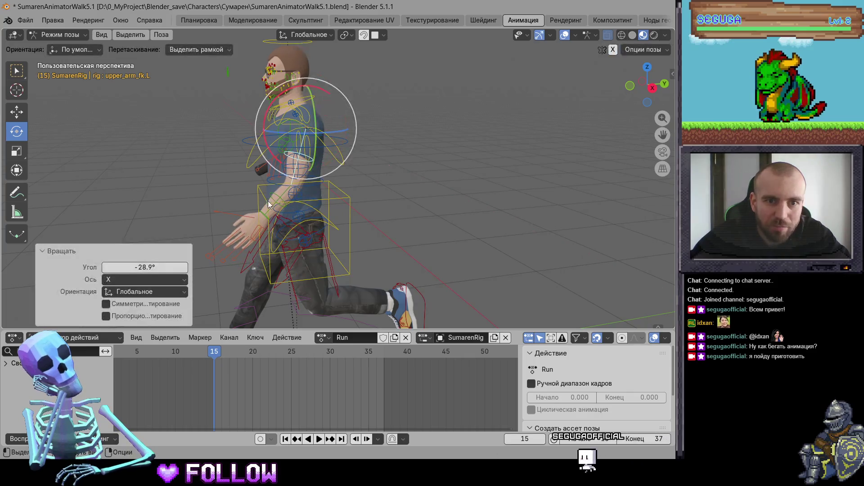
click(272, 206)
scroll(252, 202, up, 2)
click(252, 201)
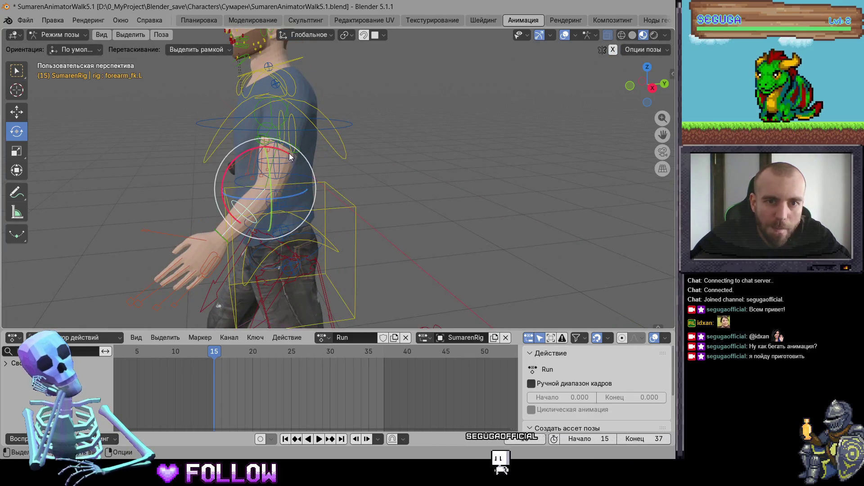
drag(289, 153, 293, 156)
middle_drag(293, 157, 292, 145)
click(314, 158)
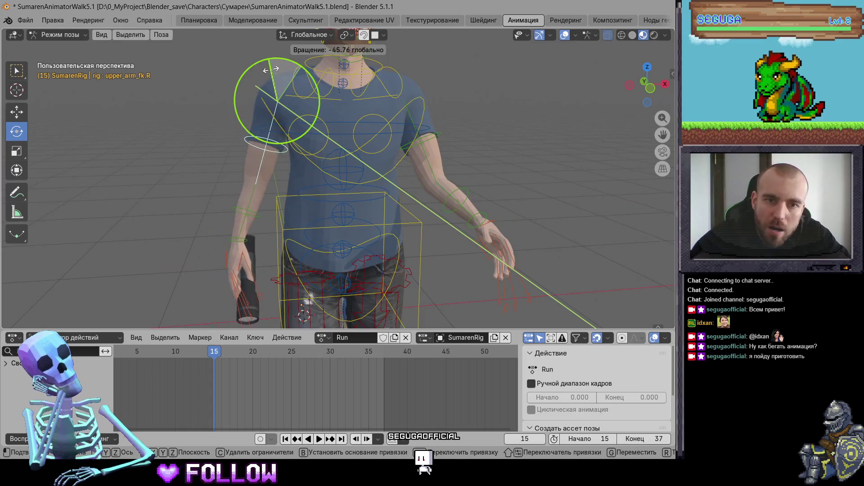
Rotate the right upper arm about -45.8° on Y, then back -13° on X
drag(298, 72, 265, 97)
mouse_move(265, 96)
middle_down()
mouse_move(323, 218)
mouse_move(395, 66)
middle_up()
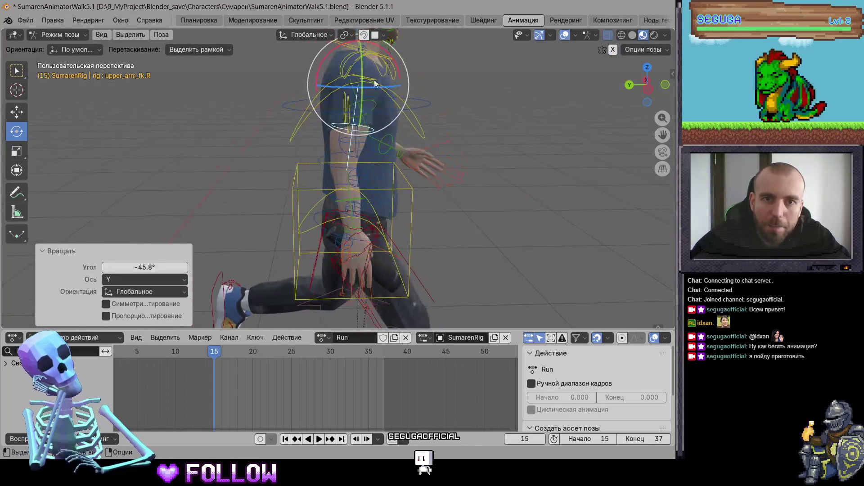
mouse_move(395, 62)
mouse_down()
mouse_move(320, 153)
mouse_move(313, 113)
mouse_up()
click(302, 174)
click(332, 123)
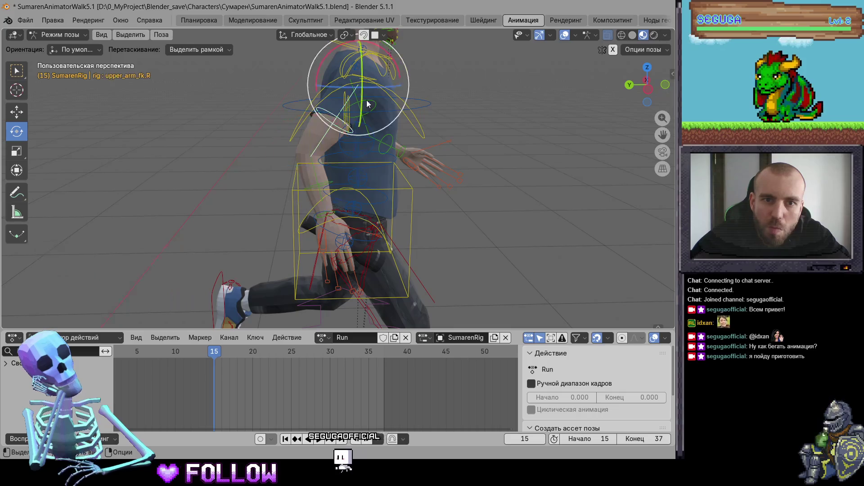
drag(396, 61, 388, 61)
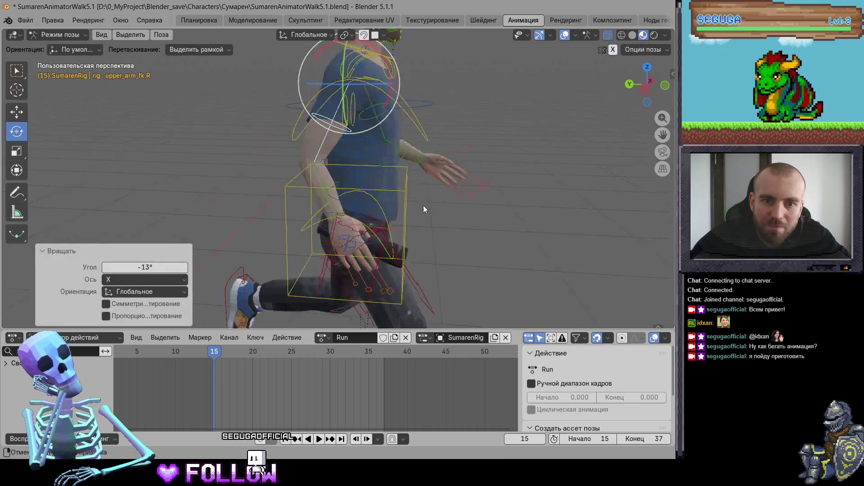
mouse_move(423, 205)
middle_down()
mouse_move(193, 210)
mouse_move(344, 239)
mouse_move(490, 111)
mouse_move(397, 229)
mouse_move(302, 187)
middle_up()
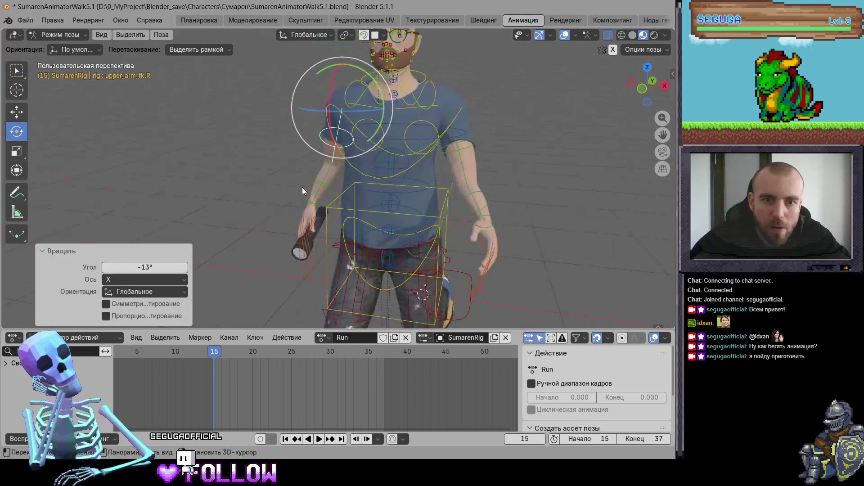
Adjust the angle of the left upper arm at frame 15
click(312, 193)
click(458, 136)
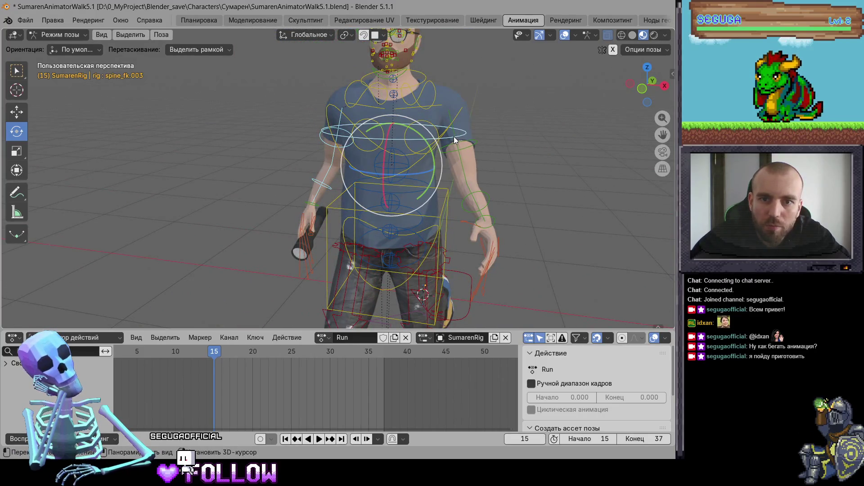
click(454, 136)
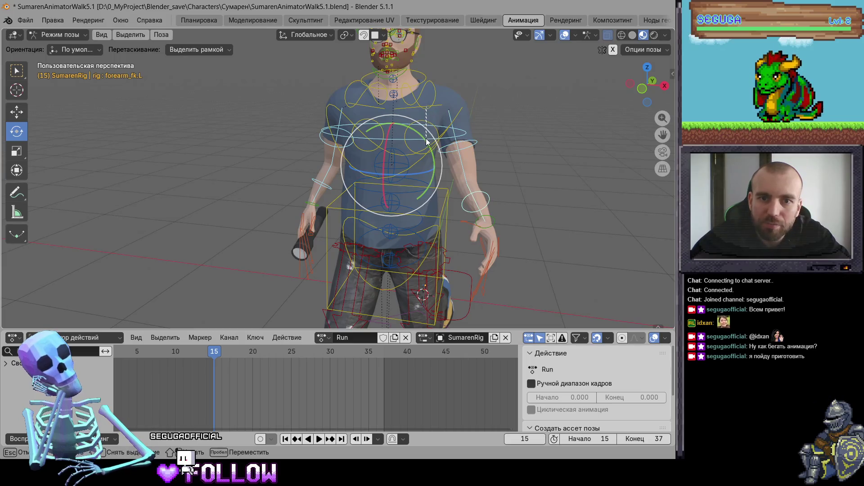
scroll(450, 213, down, 3)
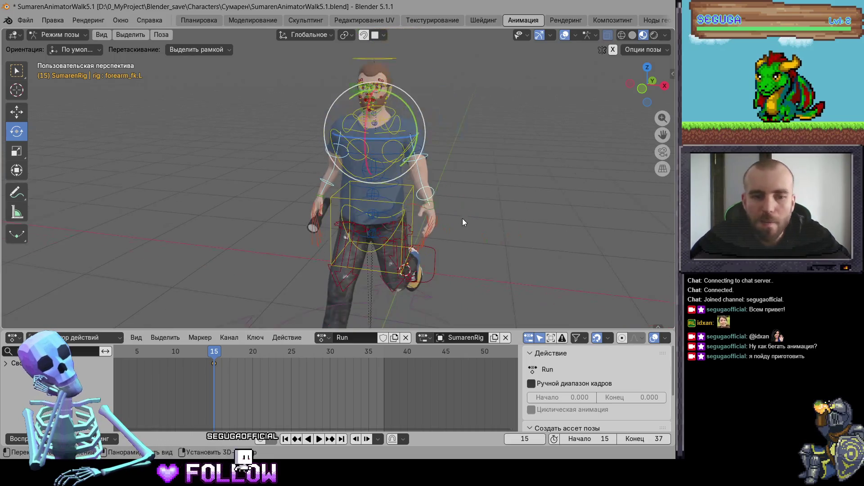
middle_drag(463, 218, 495, 182)
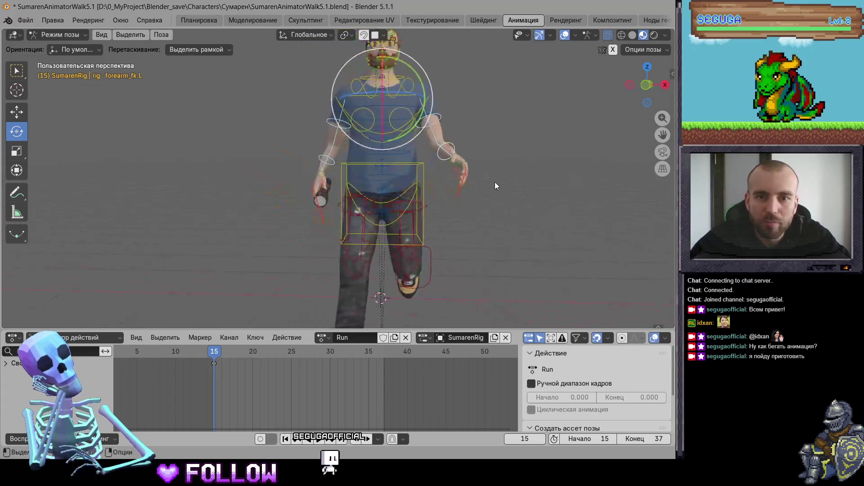
scroll(495, 186, up, 1)
click(440, 139)
drag(439, 136, 460, 110)
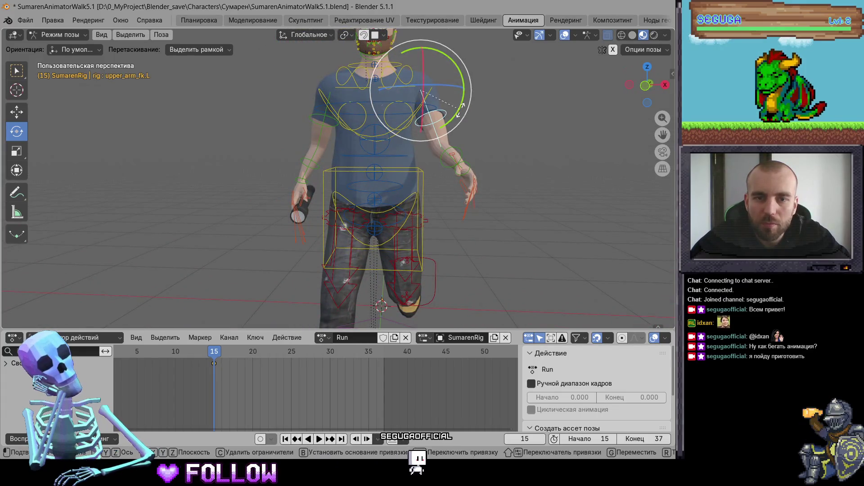
Bend the left forearm, undoing an extra twist on another axis
click(443, 153)
drag(471, 147, 461, 153)
mouse_move(461, 153)
middle_down()
mouse_move(486, 195)
mouse_move(469, 204)
middle_up()
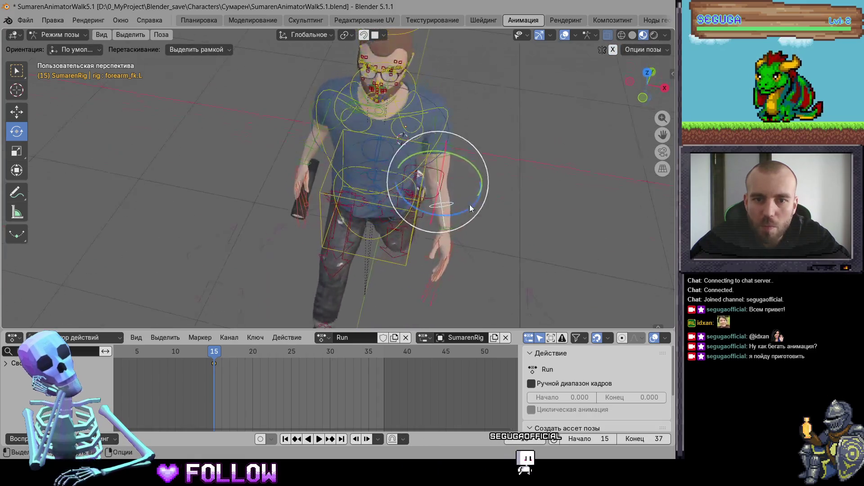
drag(469, 204, 468, 217)
drag(477, 179, 481, 174)
middle_drag(480, 174, 485, 171)
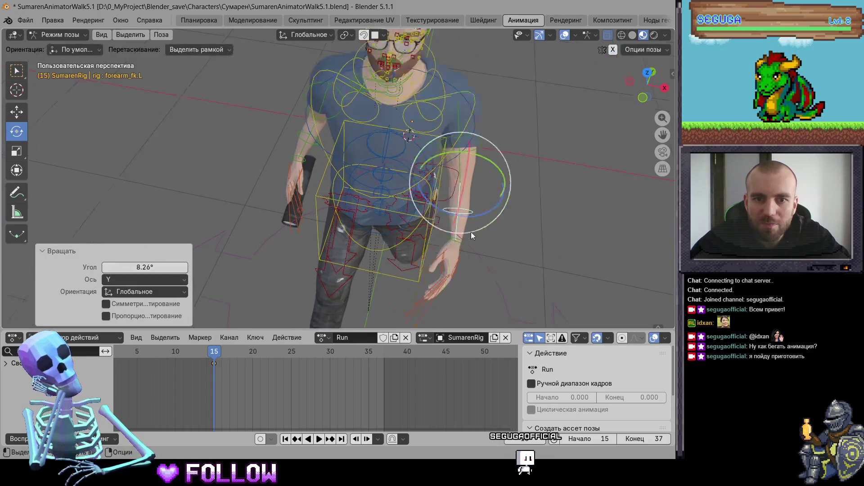
key(ctrl+z)
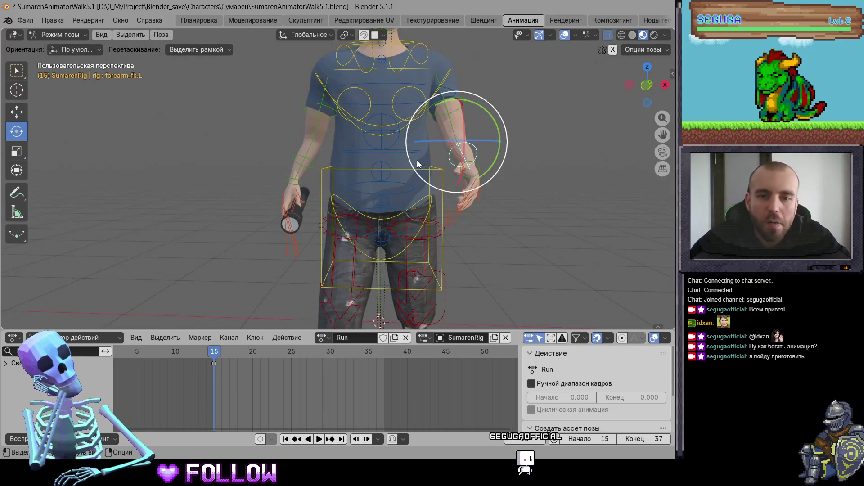
Tilt the torso with a 1.2° rotation angle, key the frame-15 pose, and play the cycle
click(405, 167)
scroll(436, 161, up, 4)
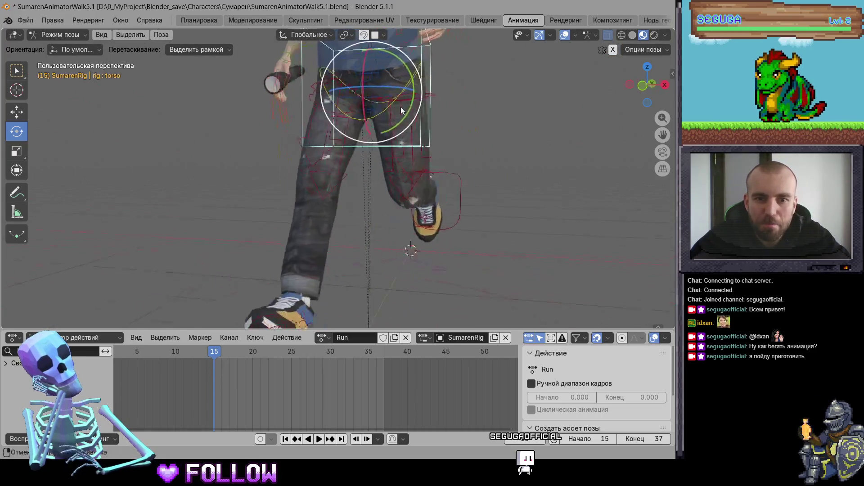
mouse_move(436, 161)
middle_down()
mouse_move(393, 110)
mouse_move(420, 139)
middle_up()
drag(402, 106, 402, 104)
middle_drag(402, 103, 401, 196)
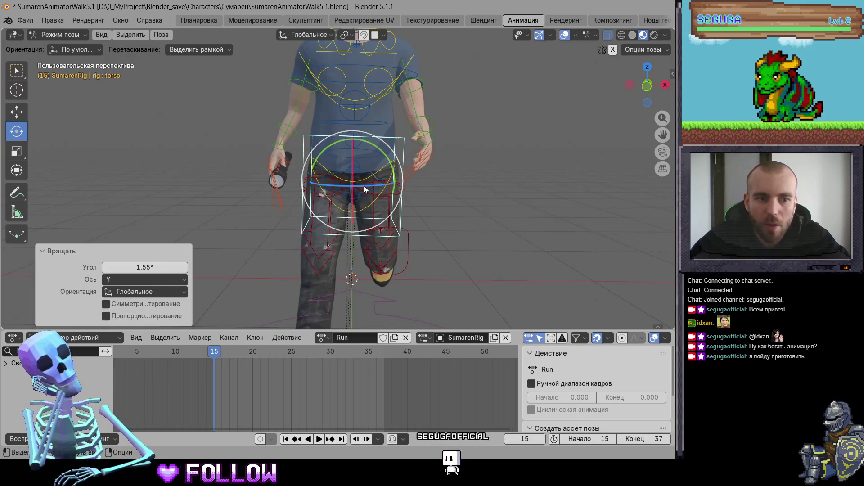
click(131, 267)
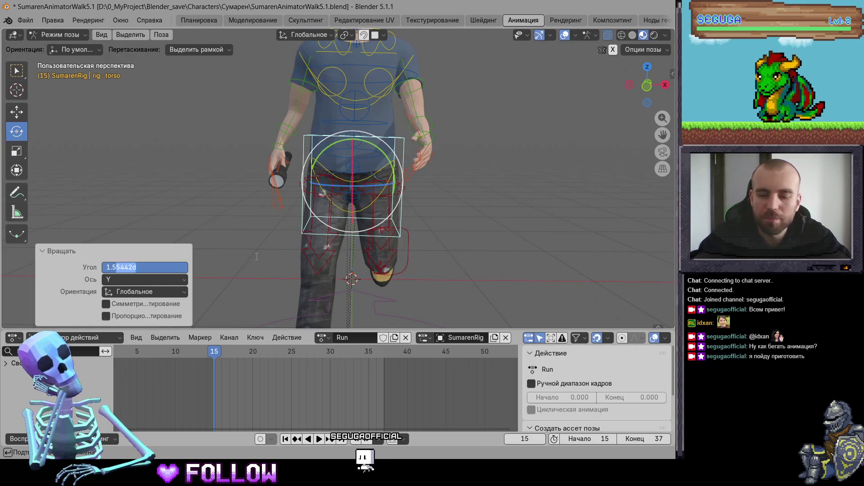
text(1.2)
key(Return)
key(i)
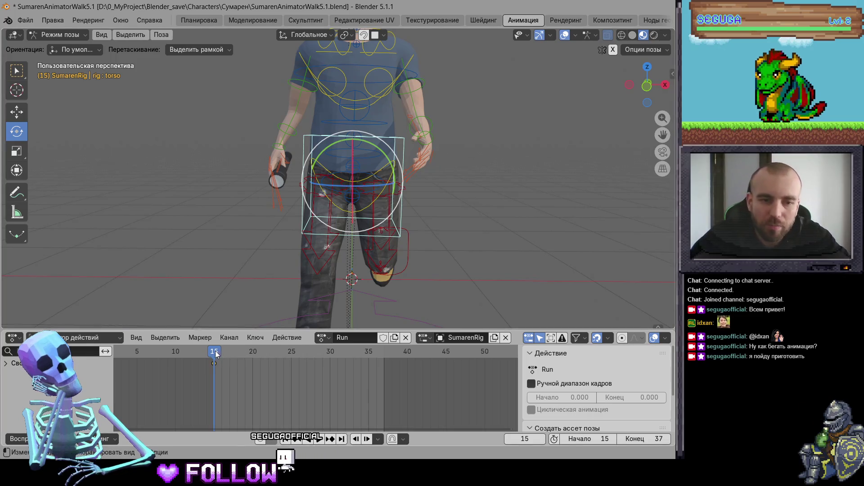
key(space)
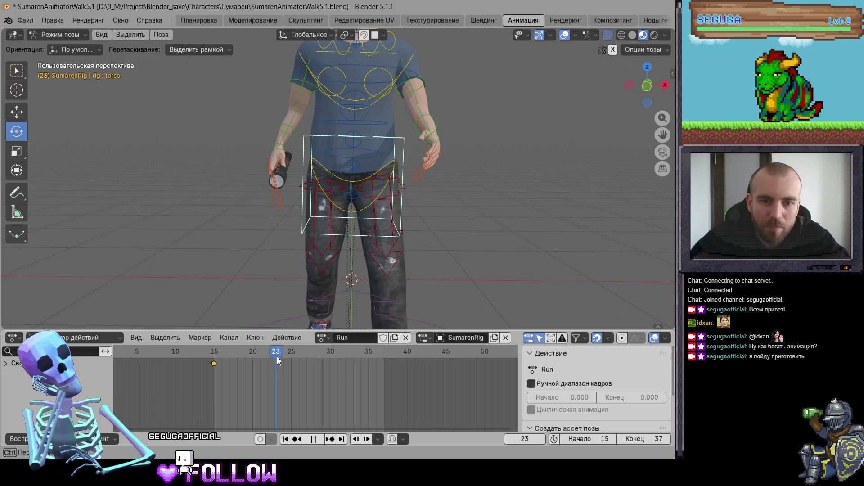
Stop playback at frame 23, tilt the torso the opposite way, and key it
key(space)
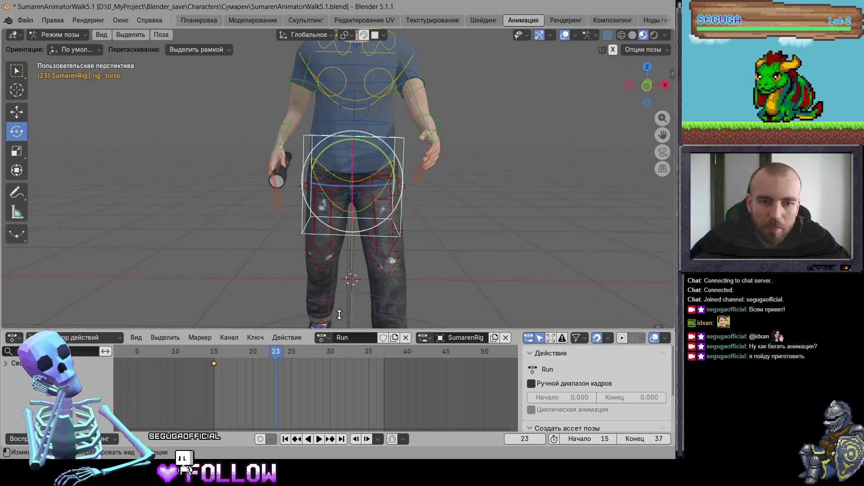
shift+scroll(439, 276, down, 4)
click(405, 292)
shift+scroll(368, 173, up, 5)
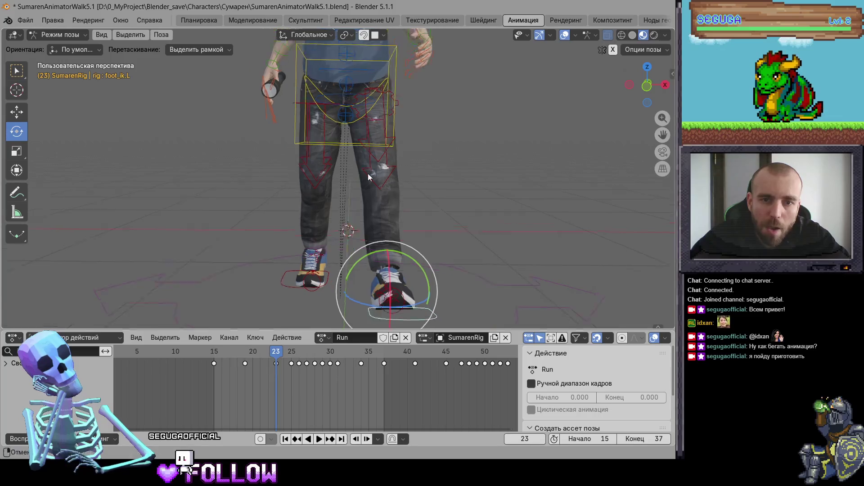
click(387, 181)
drag(383, 149, 382, 144)
key(i)
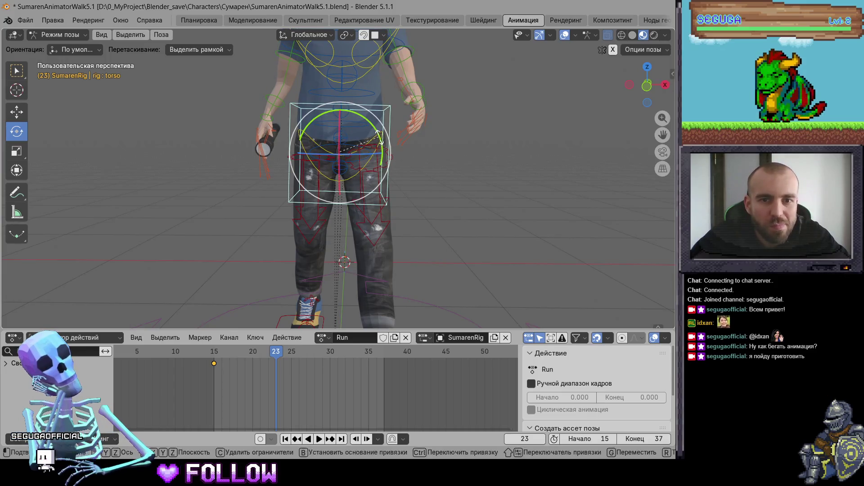
Set the torso's Y rotation angle to about -1° and re-key it at frame 23
drag(380, 144, 379, 146)
drag(162, 267, 162, 267)
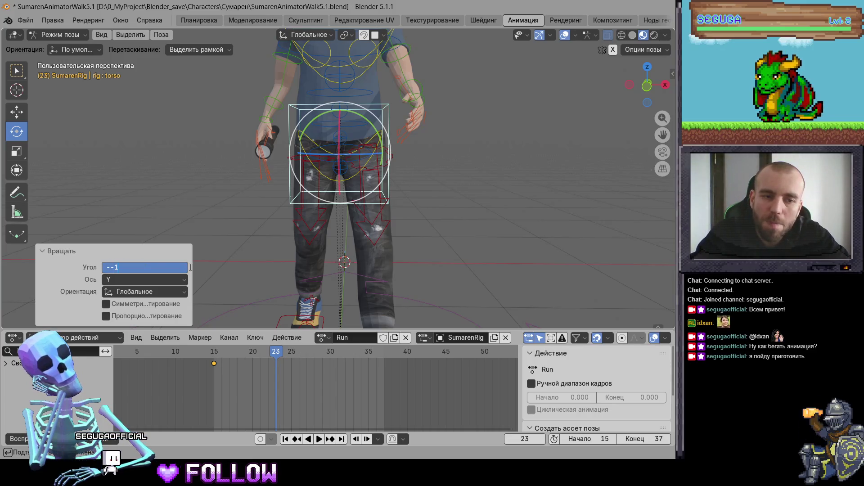
key(Return)
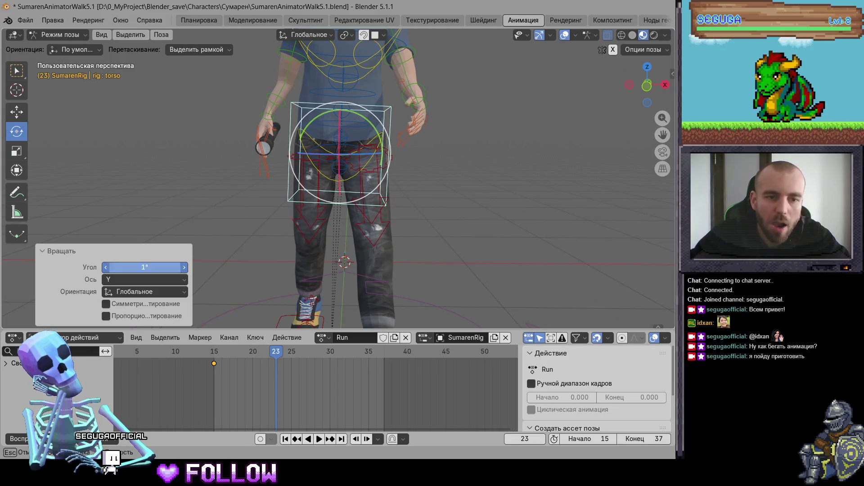
key(Return)
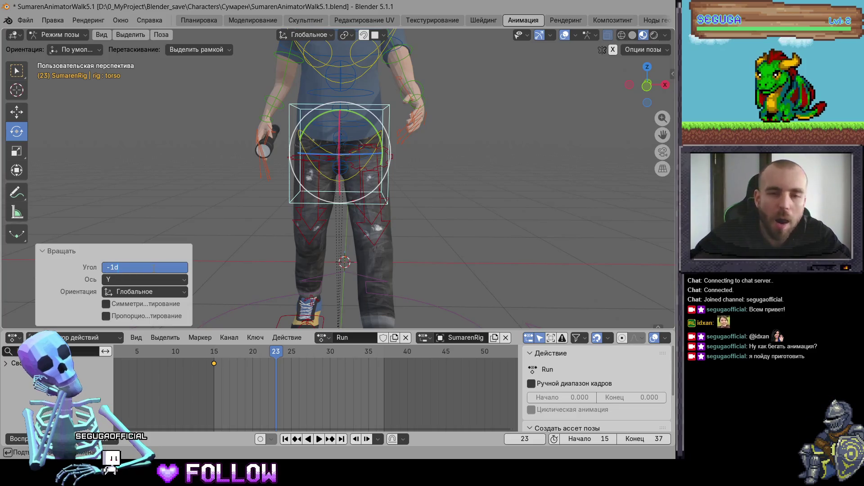
key(Return)
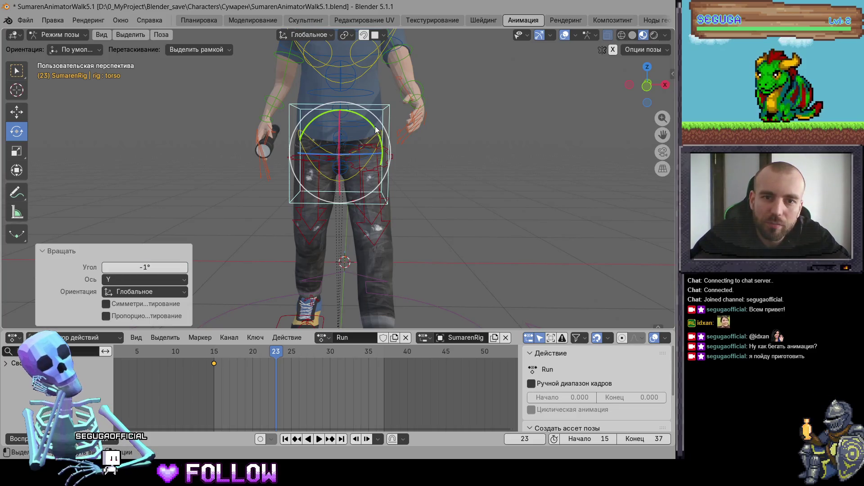
drag(376, 129, 376, 129)
click(131, 267)
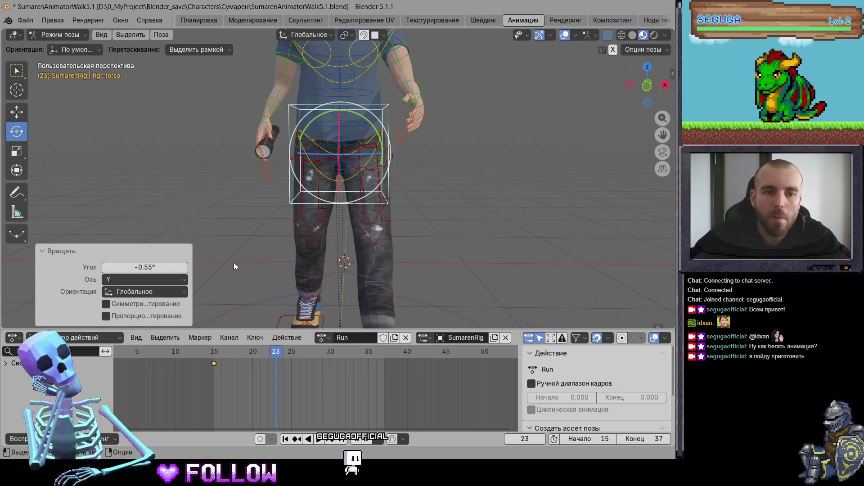
key(i)
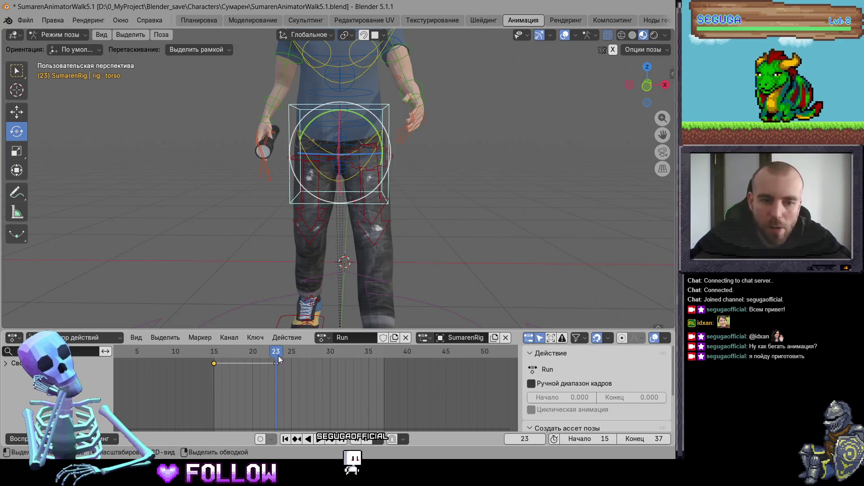
key(space)
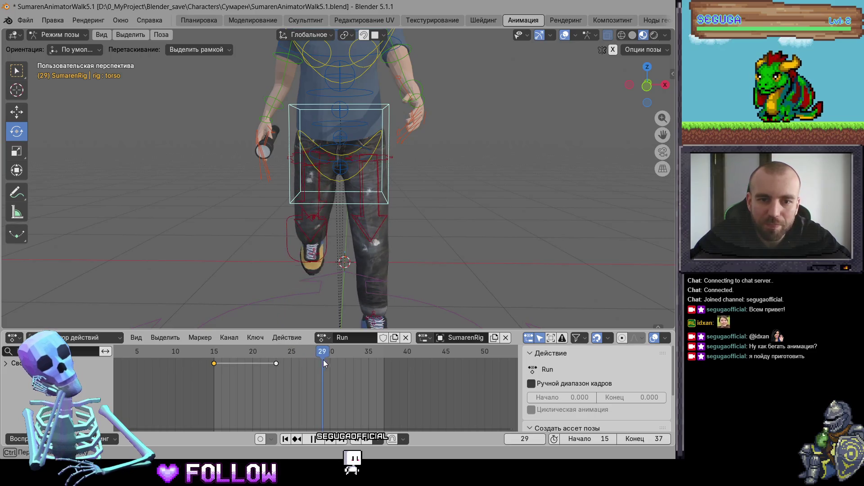
Paste the torso pose onto frame 37 and keyframe it to close the loop
key(space)
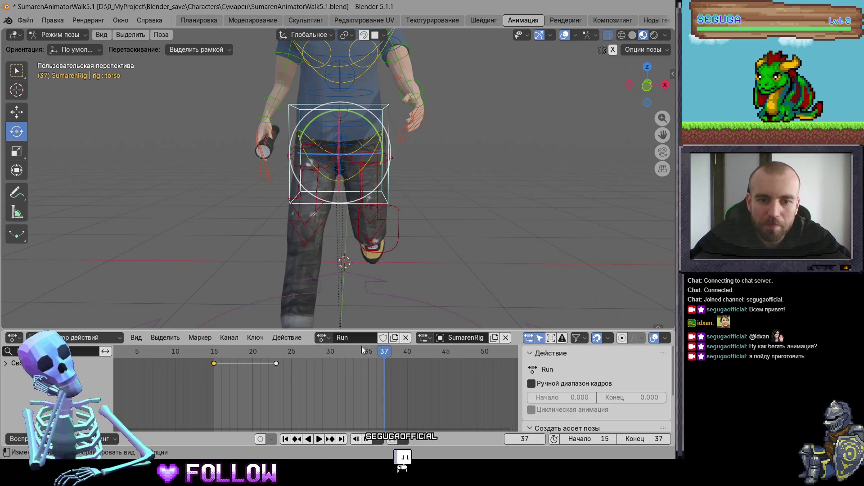
key(ctrl+v)
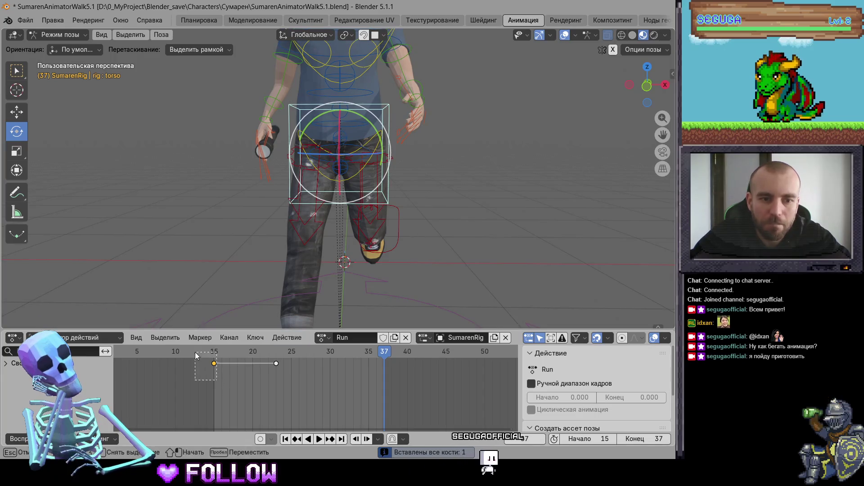
key(i)
drag(346, 354, 198, 354)
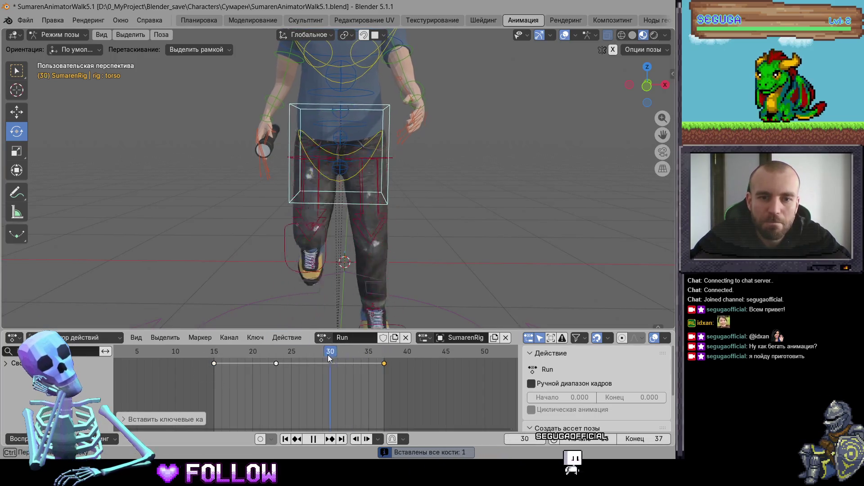
key(space)
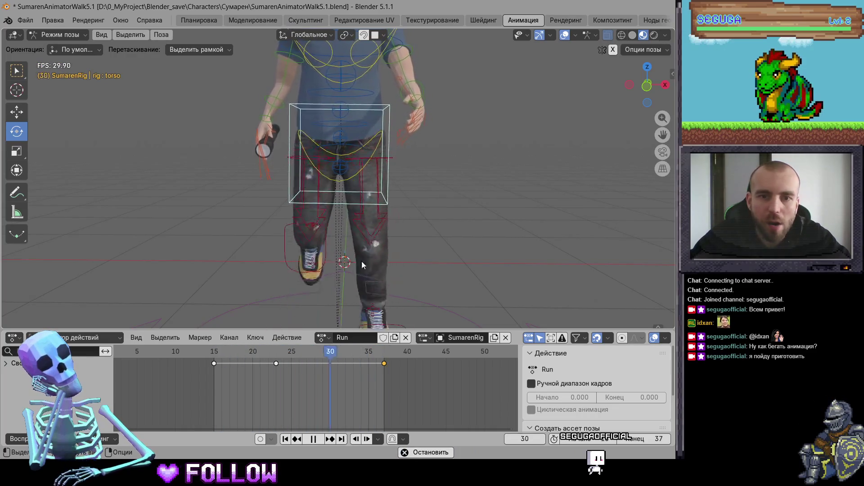
Back at frame 15, twist the left forearm -5.71° about Z
drag(234, 353, 217, 360)
key(space)
mouse_move(360, 210)
middle_down()
mouse_move(379, 159)
mouse_move(449, 155)
middle_up()
click(380, 158)
click(430, 135)
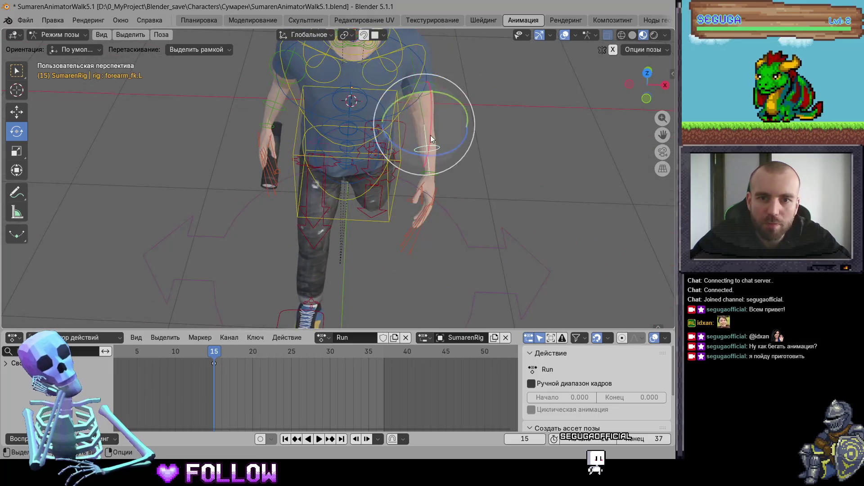
drag(464, 139, 461, 146)
Refine the left upper arm and forearm rotations at frame 15
drag(451, 97, 447, 108)
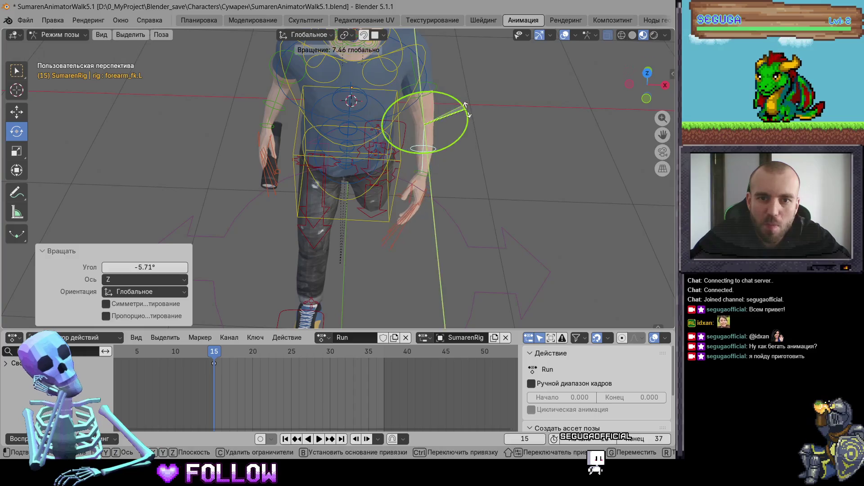
click(423, 107)
mouse_move(457, 58)
mouse_down()
mouse_move(434, 129)
mouse_move(435, 98)
mouse_move(446, 150)
mouse_up()
click(417, 139)
mouse_move(445, 150)
middle_down()
mouse_move(437, 119)
mouse_move(457, 193)
middle_up()
click(408, 79)
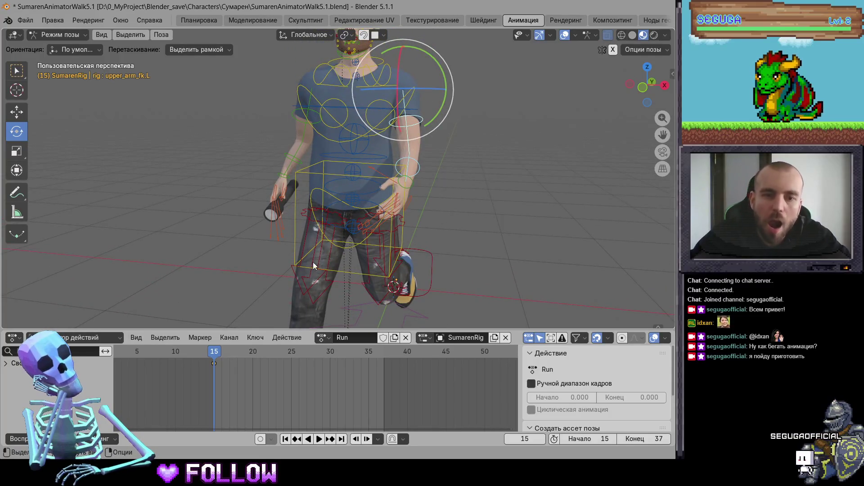
At frame 23, swing the left upper arm forward about X, redoing a first attempt
drag(223, 355, 274, 362)
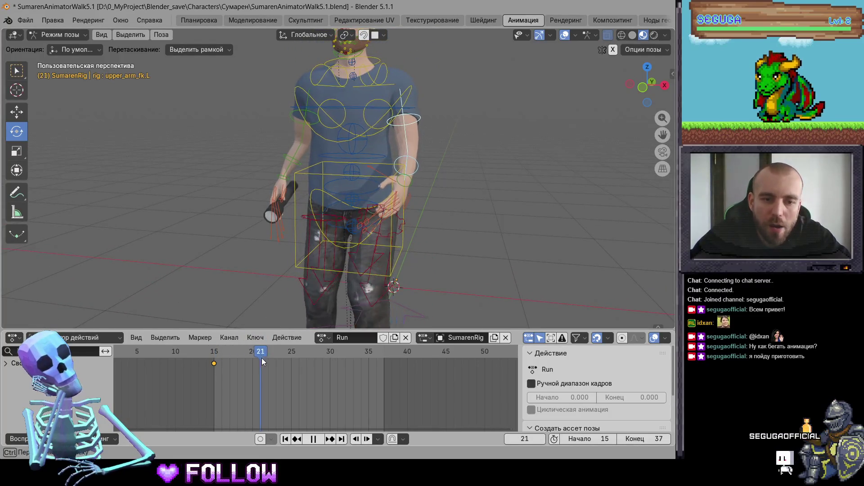
middle_drag(383, 166, 360, 72)
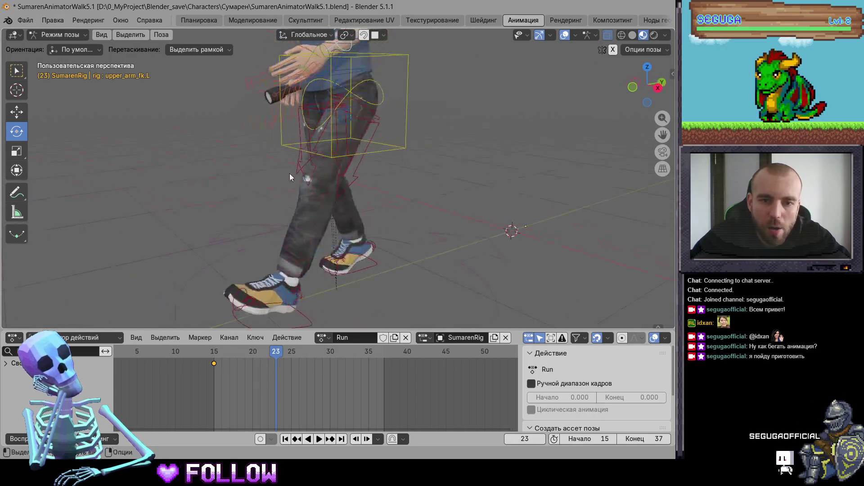
drag(384, 60, 335, 135)
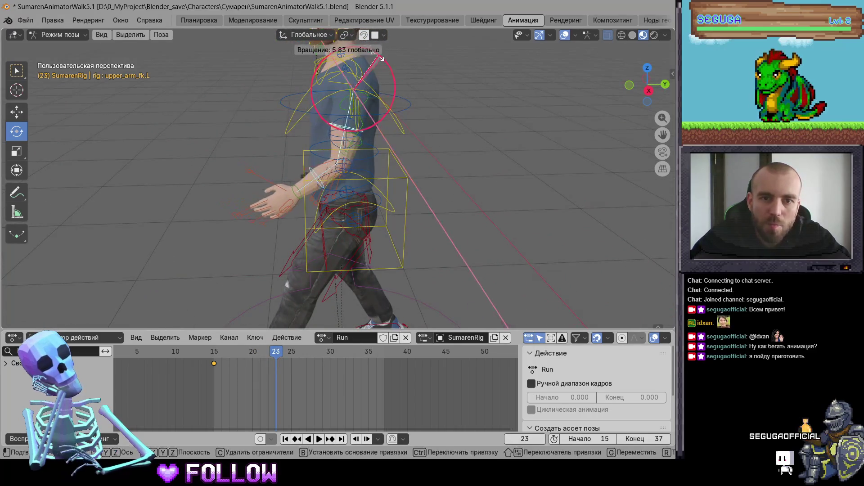
key(ctrl+z)
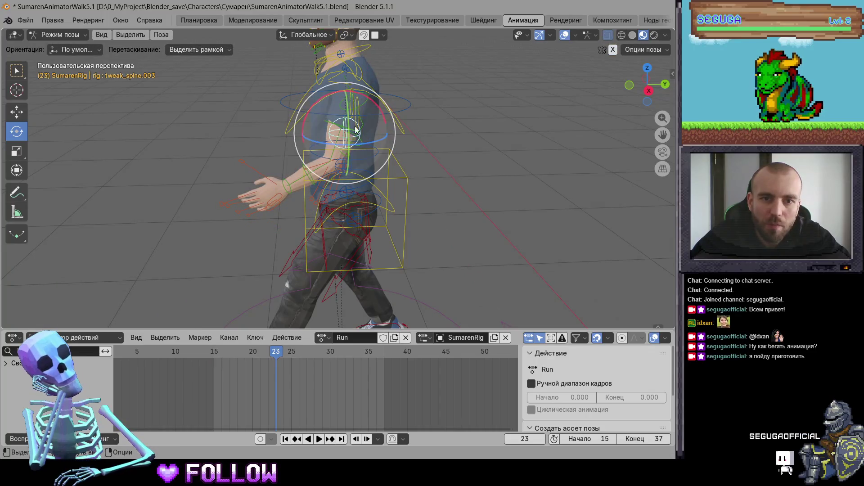
key(ctrl+z)
drag(392, 73, 349, 58)
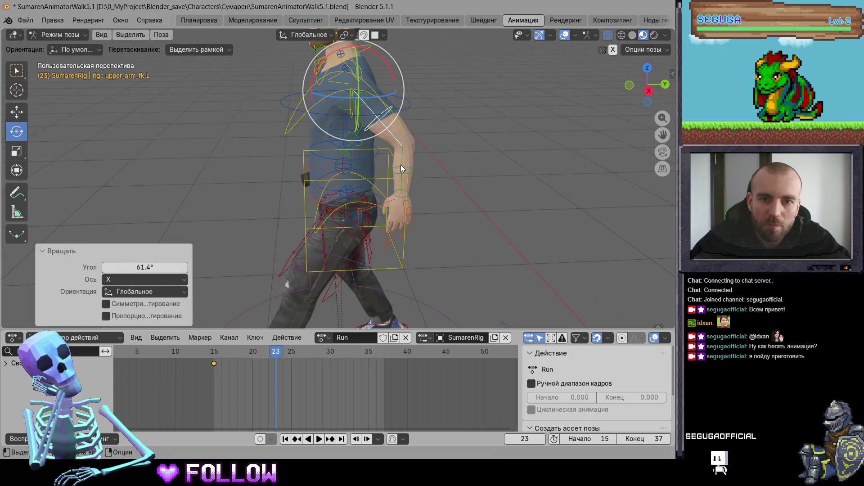
Bend and twist the left forearm and fine-tune the left upper arm at frame 23
click(400, 165)
drag(423, 110, 418, 119)
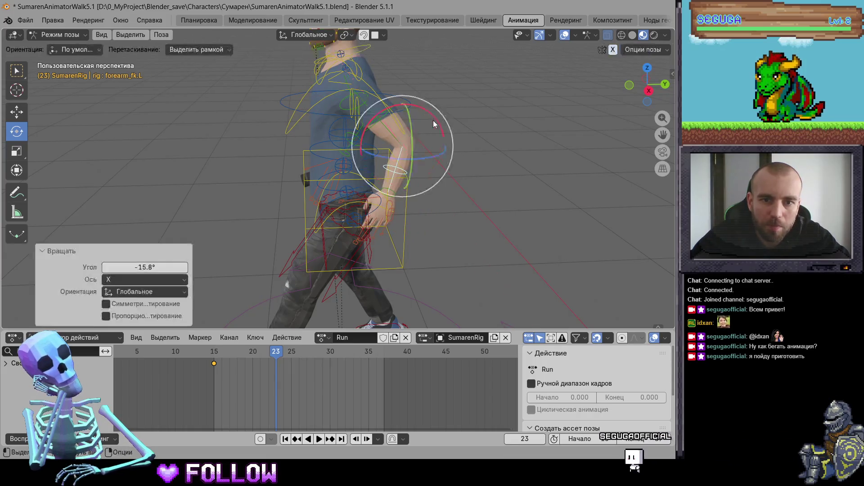
mouse_move(396, 212)
middle_down()
mouse_move(466, 207)
mouse_move(424, 211)
mouse_move(433, 228)
mouse_move(418, 149)
middle_up()
drag(418, 150, 430, 143)
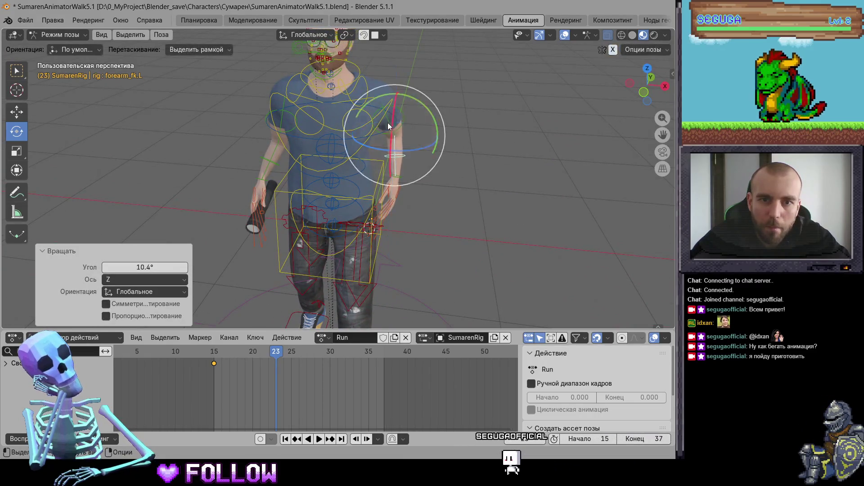
click(388, 123)
drag(412, 113, 423, 87)
middle_drag(451, 180, 447, 169)
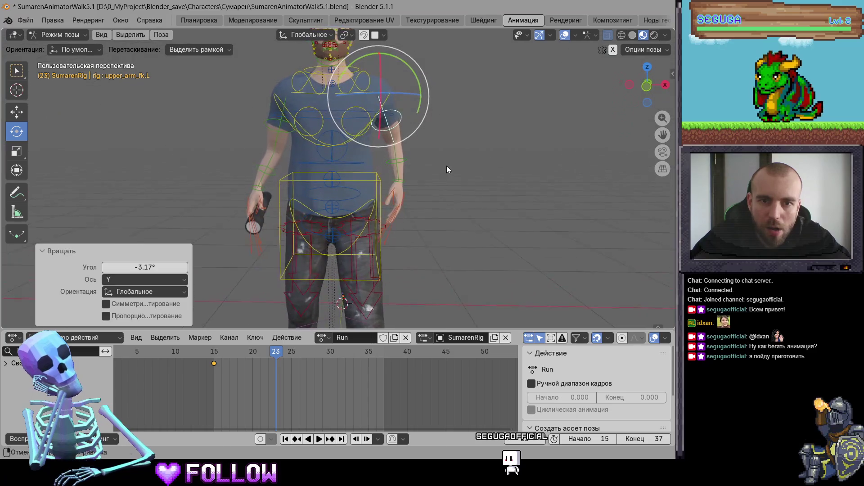
click(396, 163)
drag(423, 135, 415, 127)
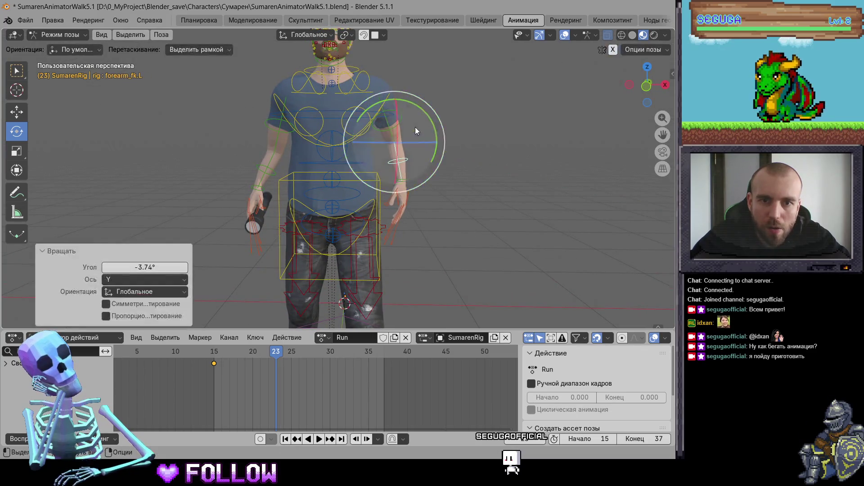
click(387, 123)
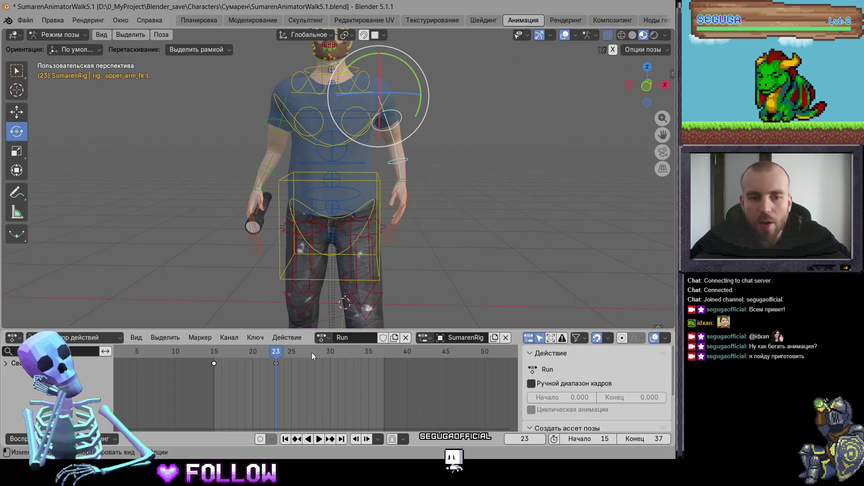
Swing the right upper arm back, bend the right forearm -19.8° on X, and key both arms
middle_drag(338, 238, 374, 170)
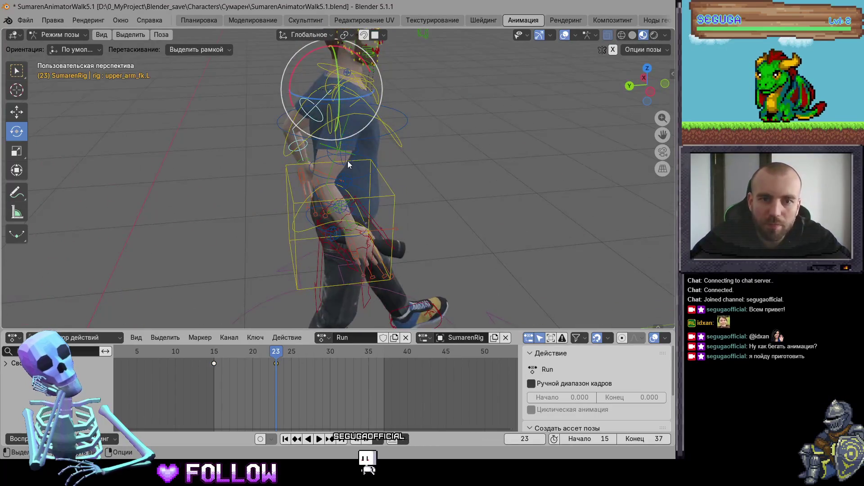
click(381, 129)
drag(383, 112, 372, 85)
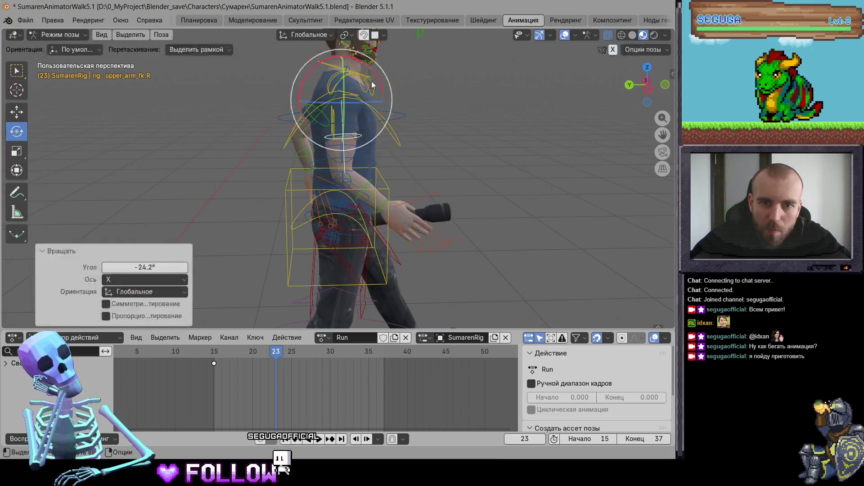
click(376, 198)
drag(382, 151, 373, 136)
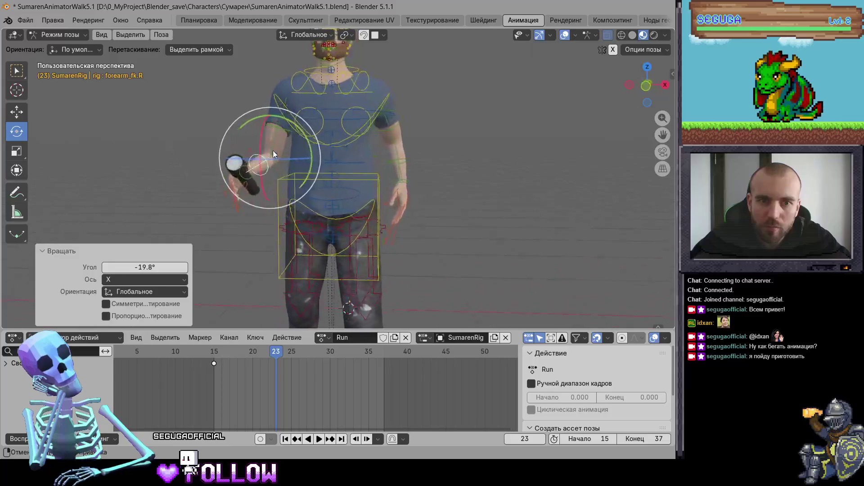
click(275, 145)
key(i)
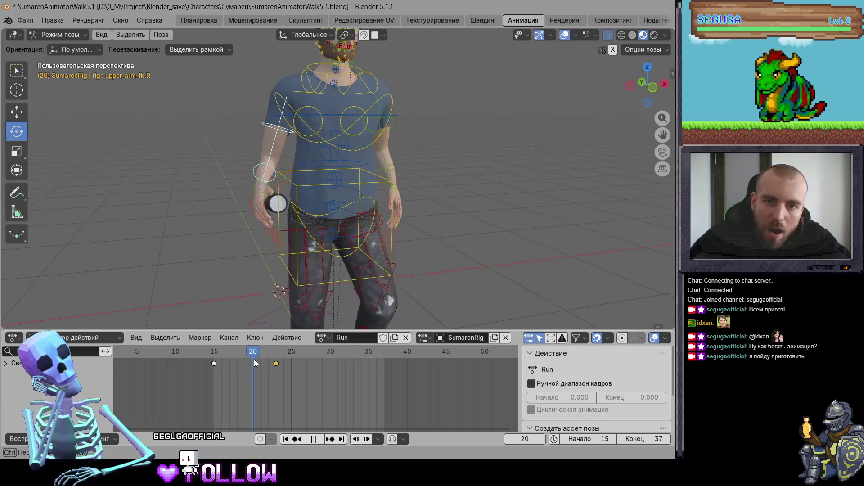
Review the arm swing and shift a frame-25 arm key to frame 24
mouse_move(254, 360)
mouse_down()
mouse_move(224, 364)
mouse_move(360, 372)
mouse_move(263, 378)
mouse_move(282, 379)
mouse_move(290, 368)
mouse_up()
key(space)
click(292, 368)
key(shift+Right)
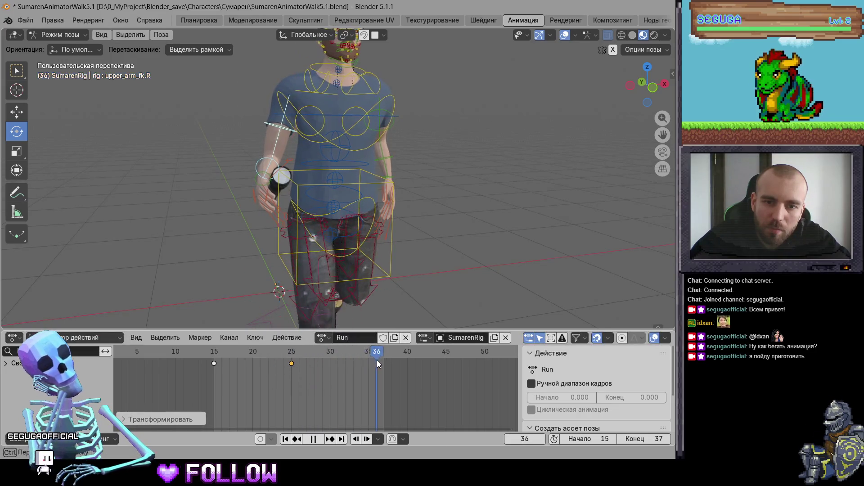
drag(291, 365, 284, 366)
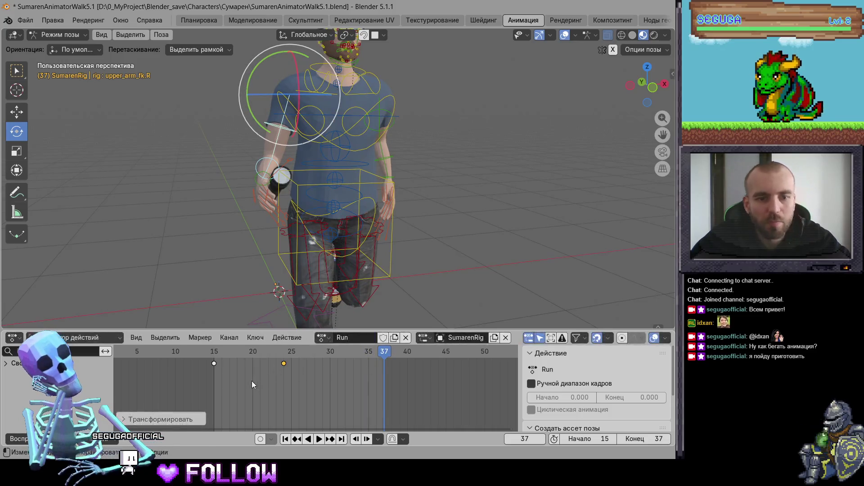
Paste the mirrored arm pose at frame 37 and keyframe it
key(ctrl+v)
middle_drag(421, 232, 388, 241)
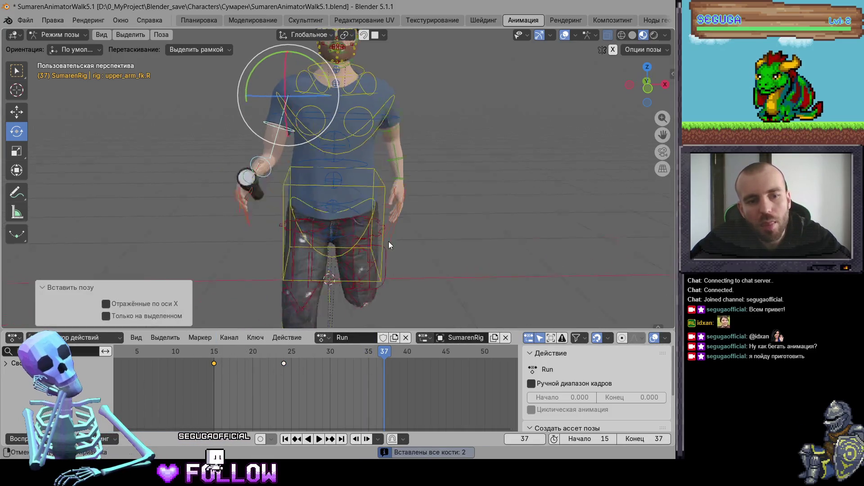
key(i)
middle_drag(447, 224, 373, 182)
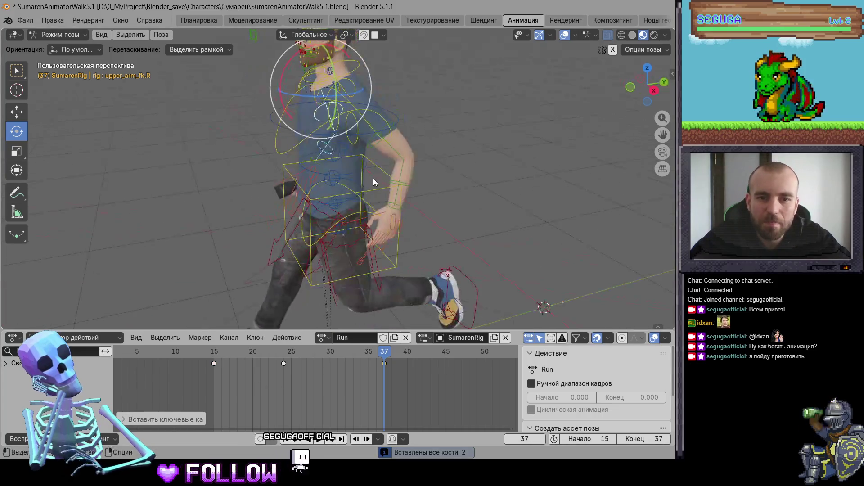
drag(392, 151, 404, 169)
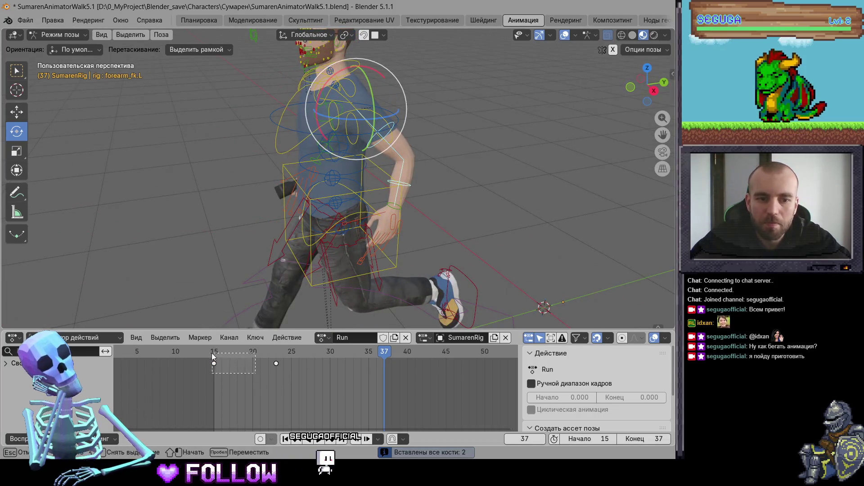
Move the remaining mid-cycle arm keys from frame 25 to 24 in the Dope Sheet and play the loop
click(275, 363)
key(g)
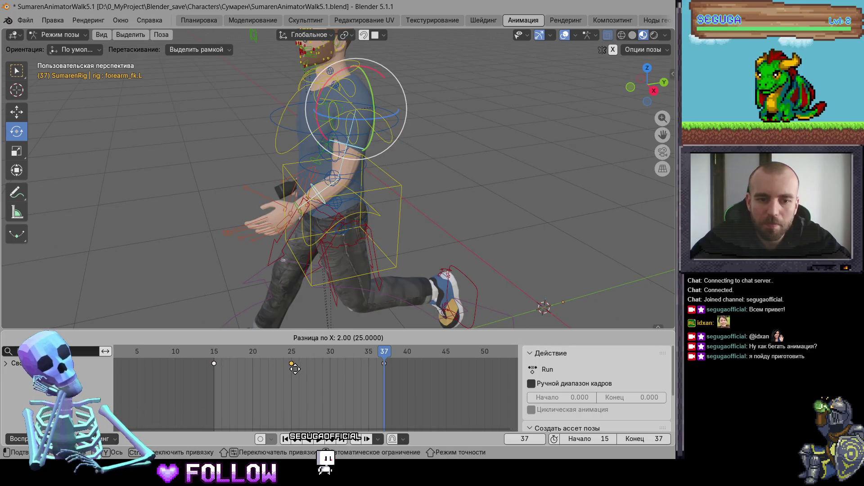
click(287, 369)
middle_drag(342, 148, 253, 143)
click(271, 145)
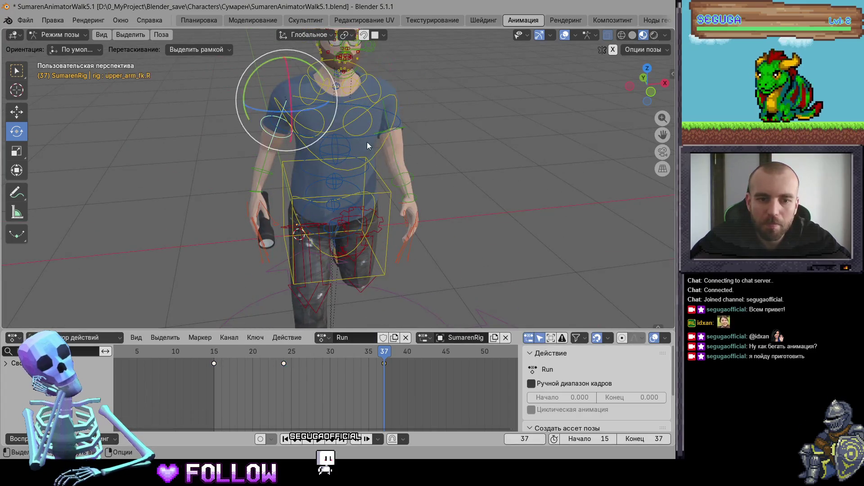
click(282, 366)
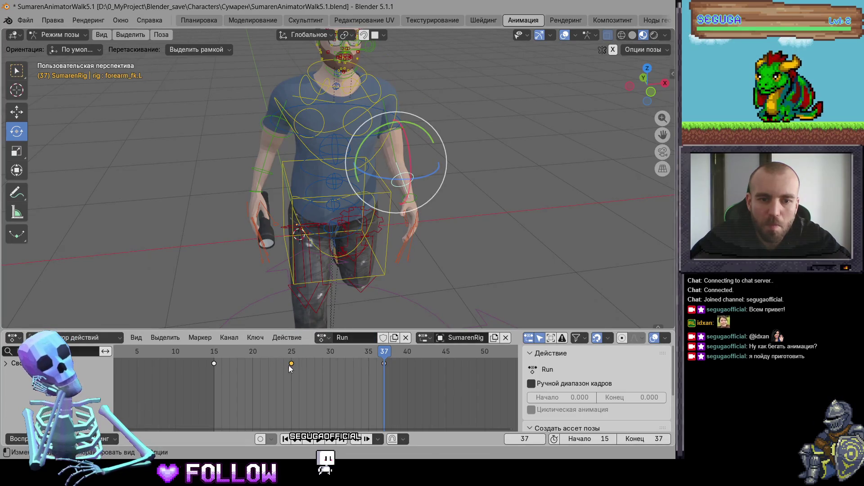
key(g)
click(280, 351)
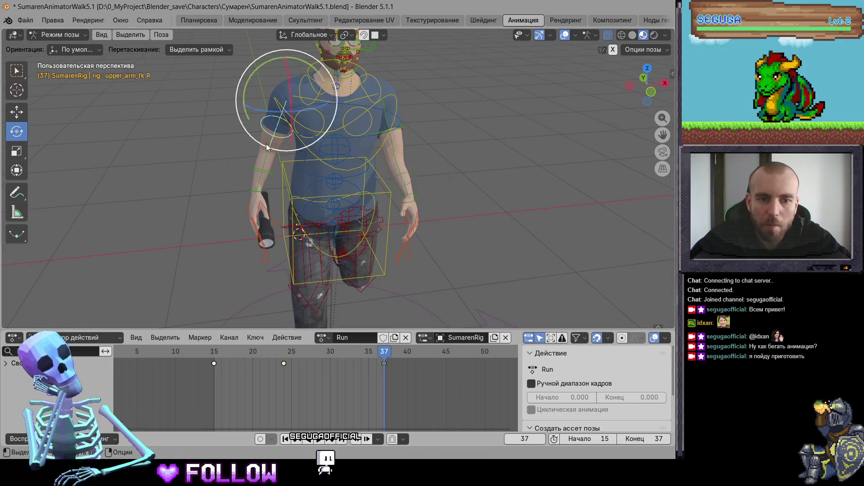
click(403, 174)
middle_drag(406, 178, 461, 209)
key(space)
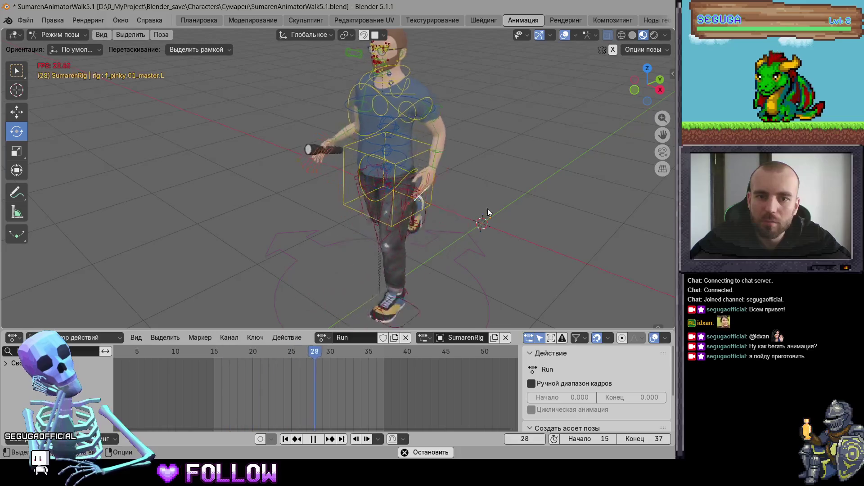
Rotate the torso on X at frame 15 and again at frame 23
middle_drag(447, 202, 423, 183)
click(426, 188)
key(space)
key(space)
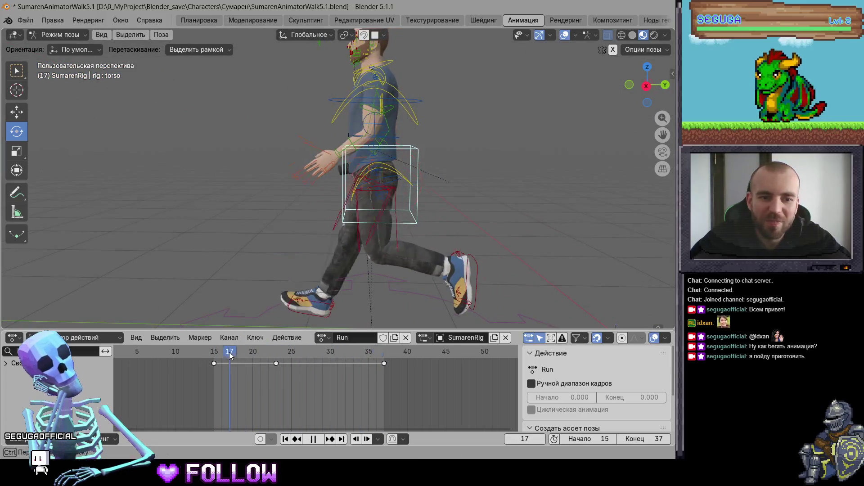
click(216, 355)
drag(409, 154, 401, 148)
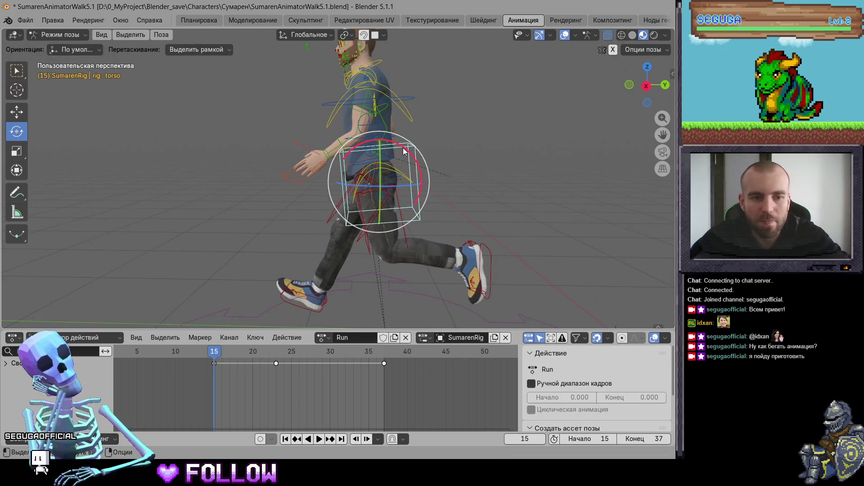
key(Up)
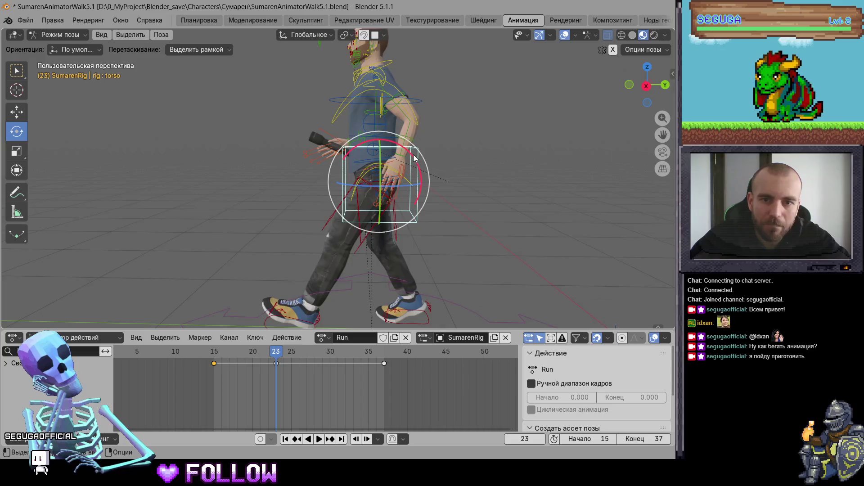
drag(418, 169, 412, 158)
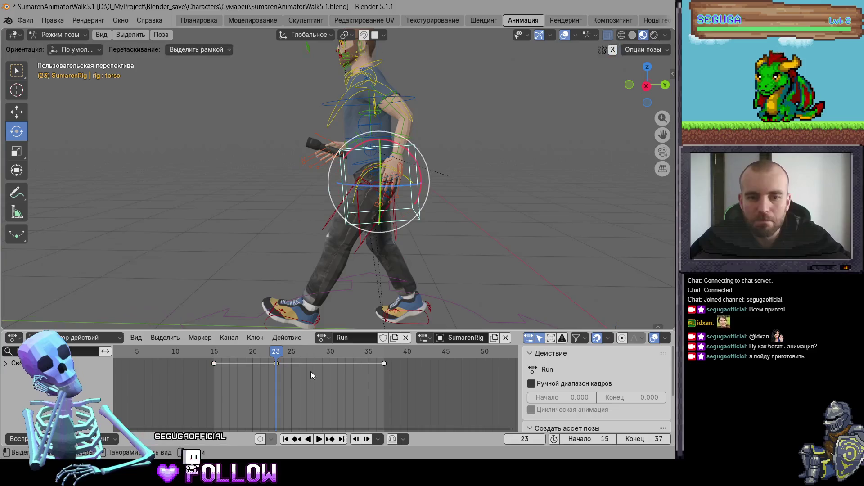
Key the torso at frame 37 and tilt the chest forward 7.17° about X
key(space)
key(space)
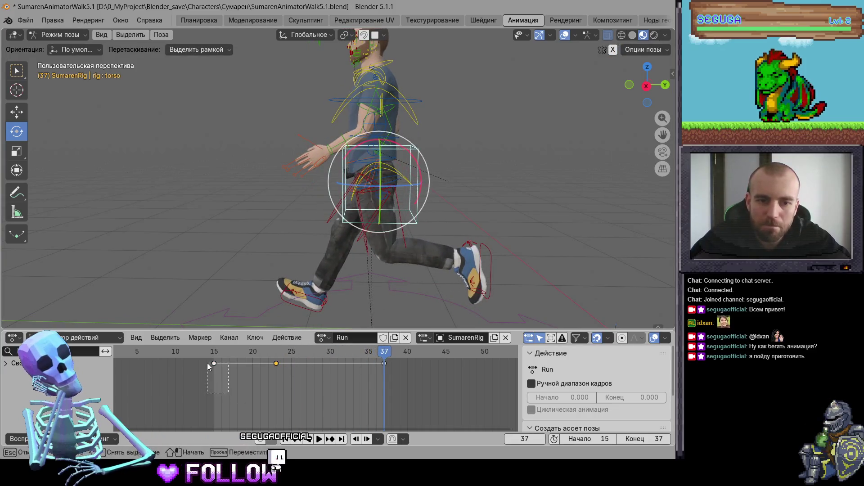
key(i)
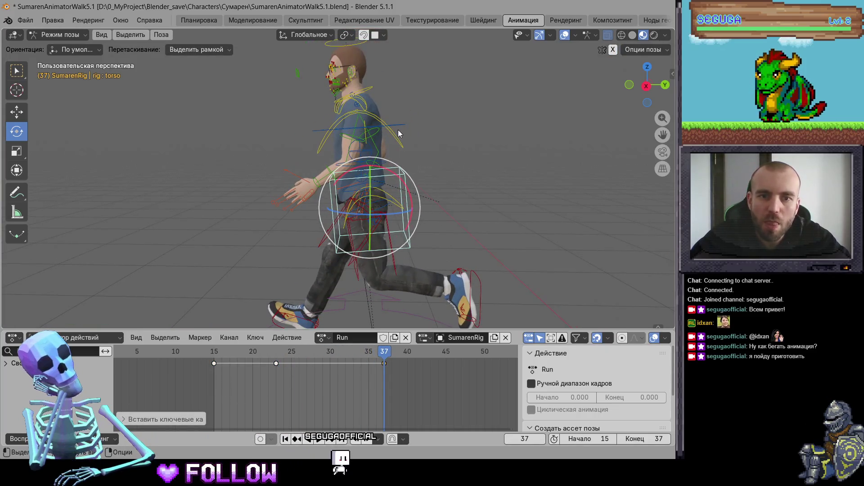
drag(394, 158, 392, 150)
key(space)
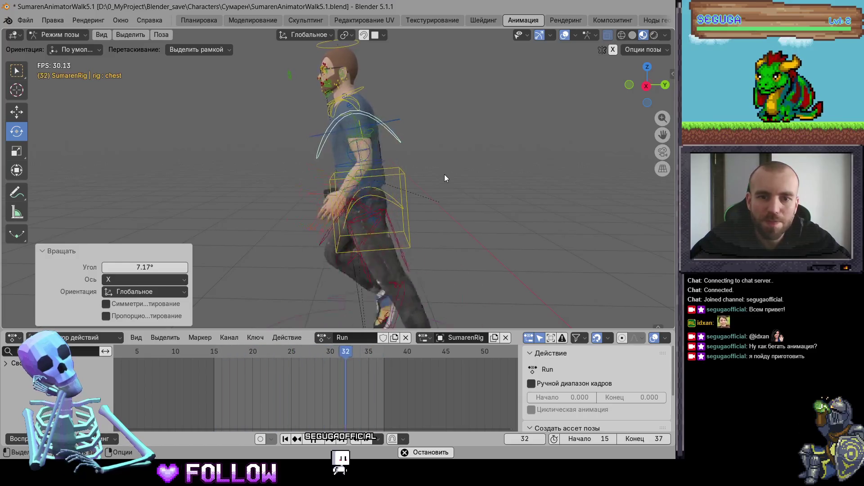
Twist the upper spine bone and tilt the chest for a chest sway, then play it back
middle_drag(339, 171, 455, 167)
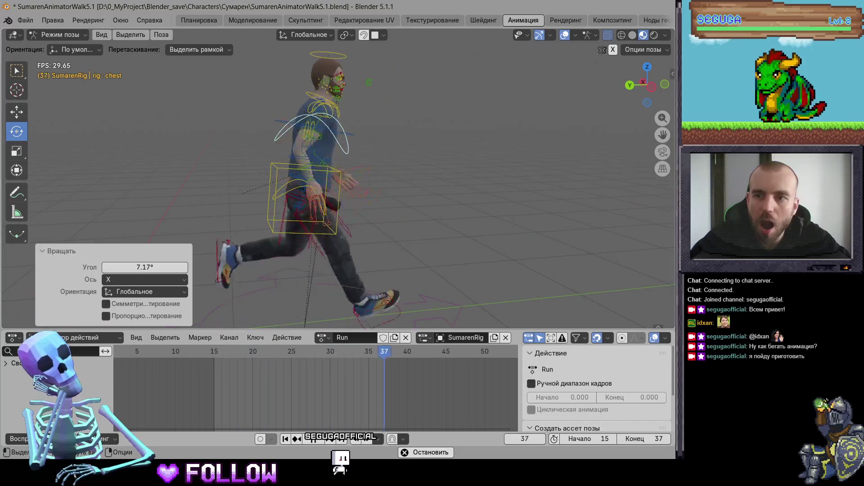
middle_drag(386, 179, 284, 167)
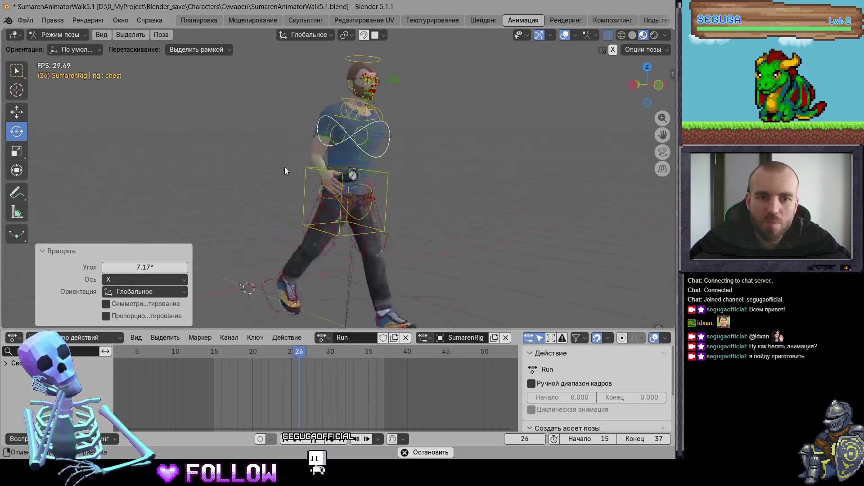
scroll(341, 190, up, 5)
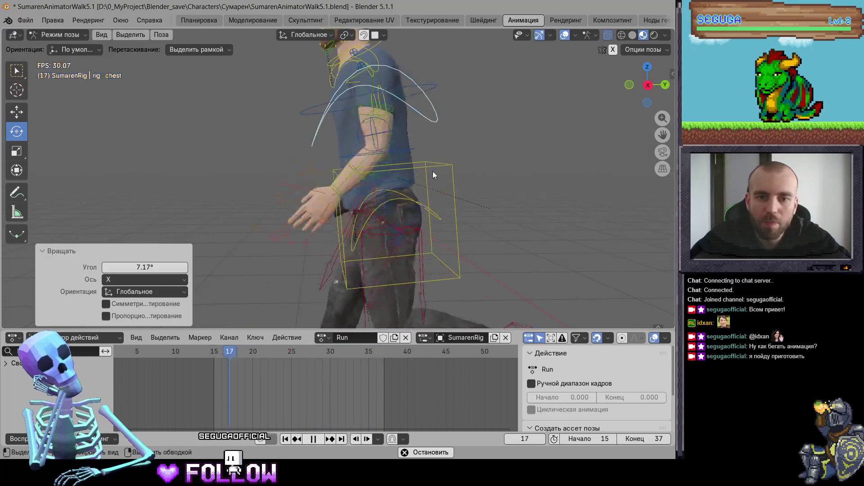
key(space)
click(418, 151)
drag(419, 152, 417, 103)
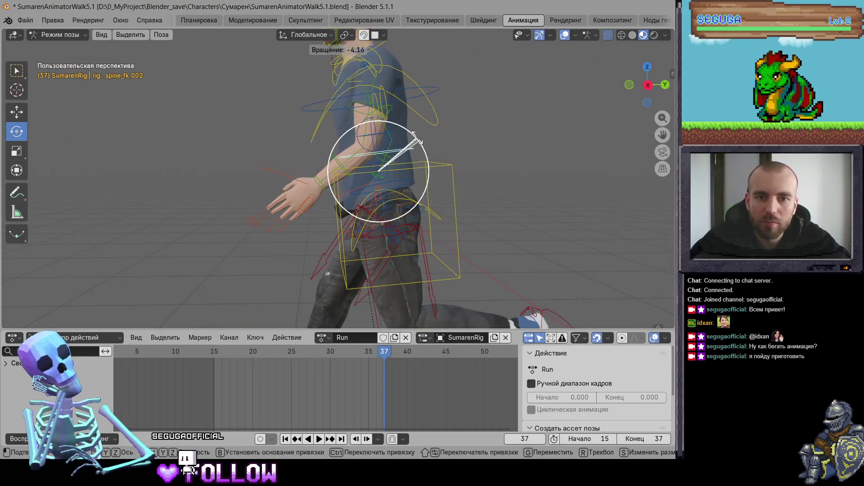
click(435, 104)
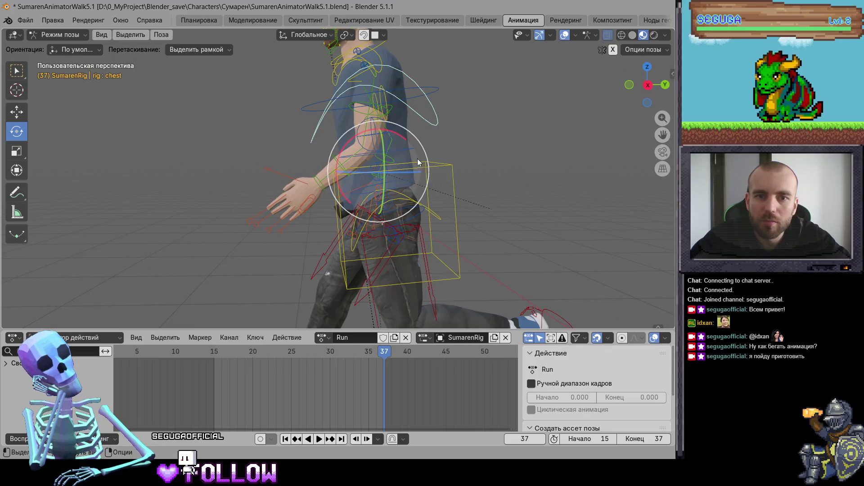
mouse_move(408, 142)
mouse_down()
mouse_move(415, 112)
mouse_move(399, 138)
mouse_up()
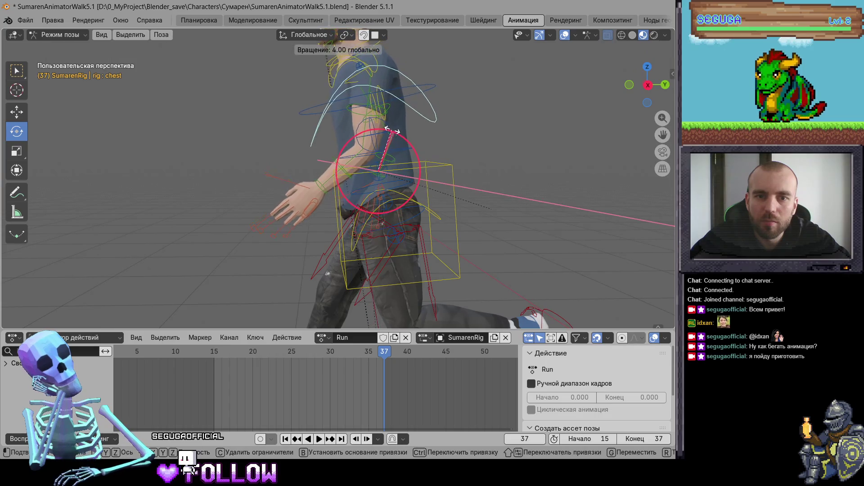
key(space)
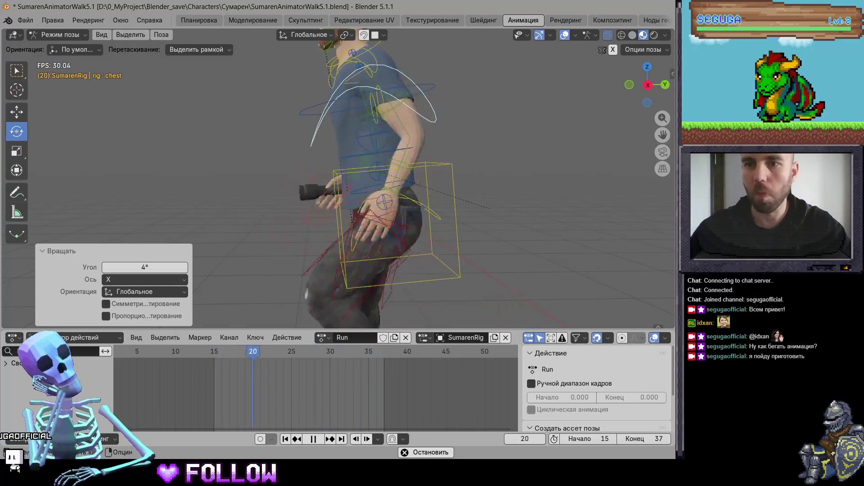
Rotate the left shoulder -6.81° at frame 15 and key it
middle_drag(405, 162, 417, 220)
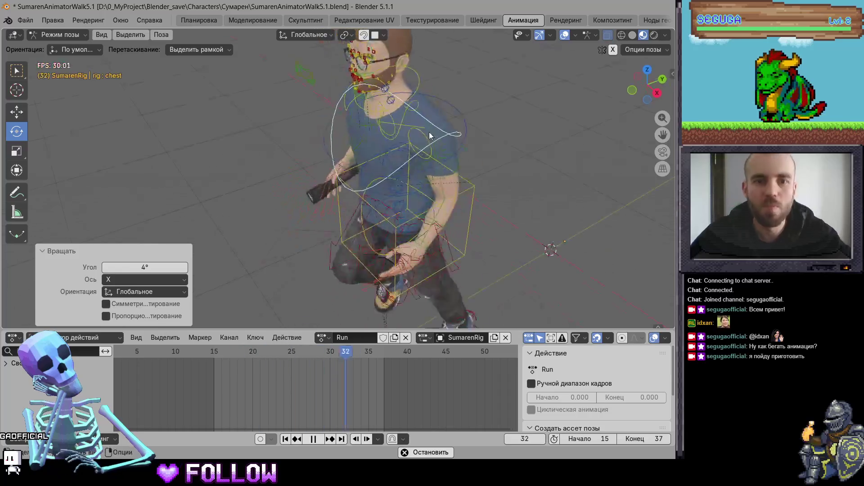
click(418, 220)
key(space)
drag(313, 356, 216, 357)
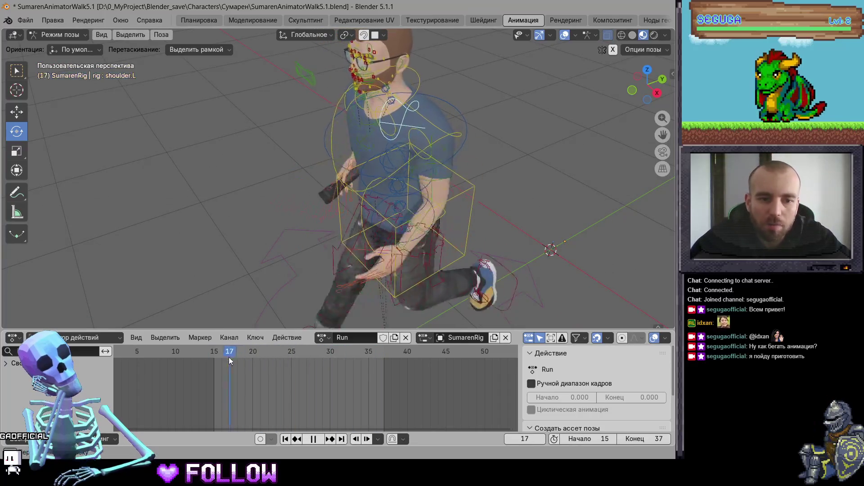
mouse_move(440, 225)
middle_down()
mouse_move(414, 258)
mouse_move(408, 239)
middle_up()
drag(401, 207, 396, 212)
key(i)
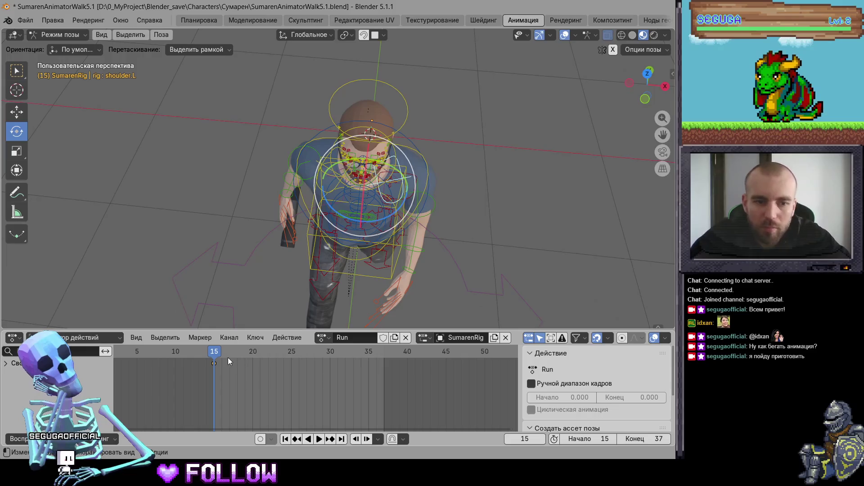
drag(224, 357, 280, 359)
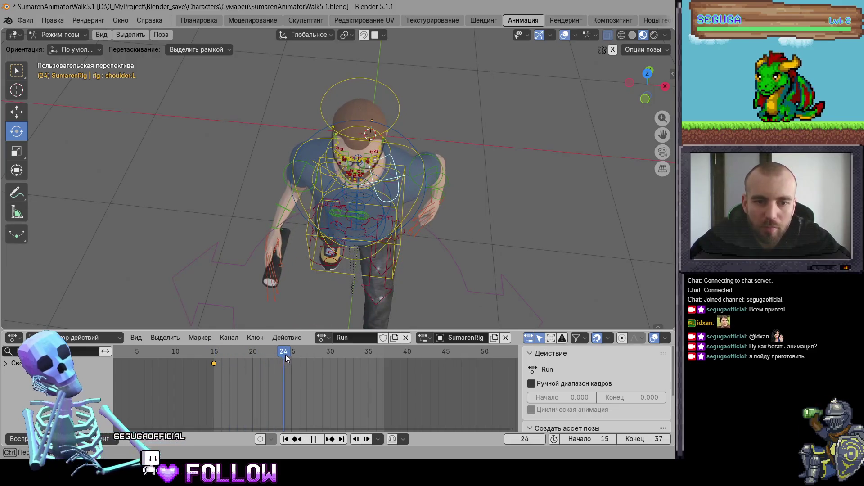
Rotate the left shoulder mid-cycle and key it at frames 24 and 37
middle_drag(390, 200, 310, 220)
drag(308, 221, 316, 221)
key(i)
key(space)
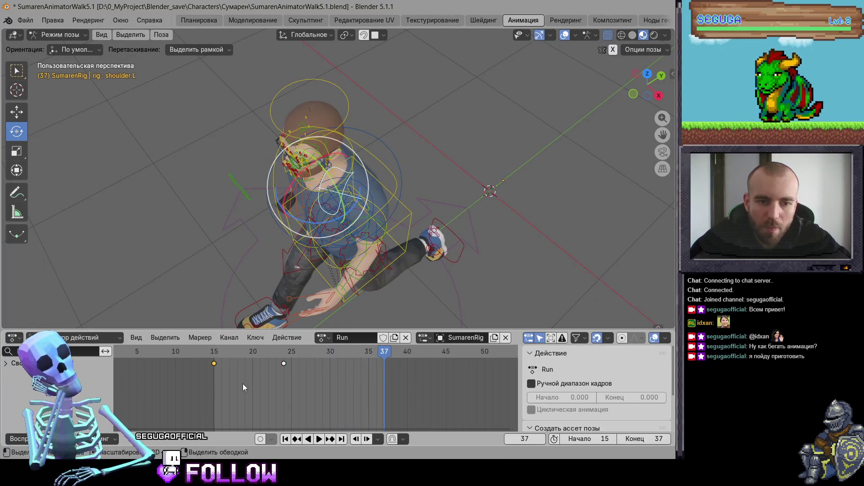
key(i)
Rotate the right shoulder and key it at frame 37, then at 12.89° on frame 24
middle_drag(233, 224, 356, 217)
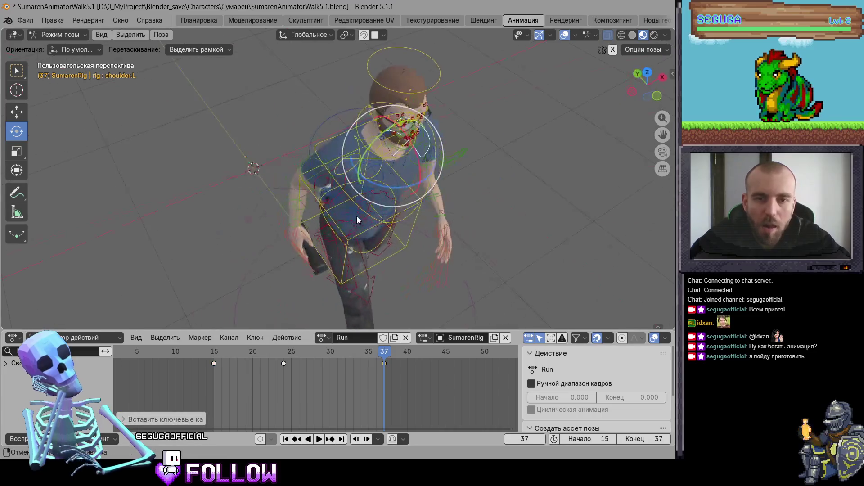
click(360, 160)
drag(404, 189, 396, 188)
key(i)
drag(375, 355, 289, 365)
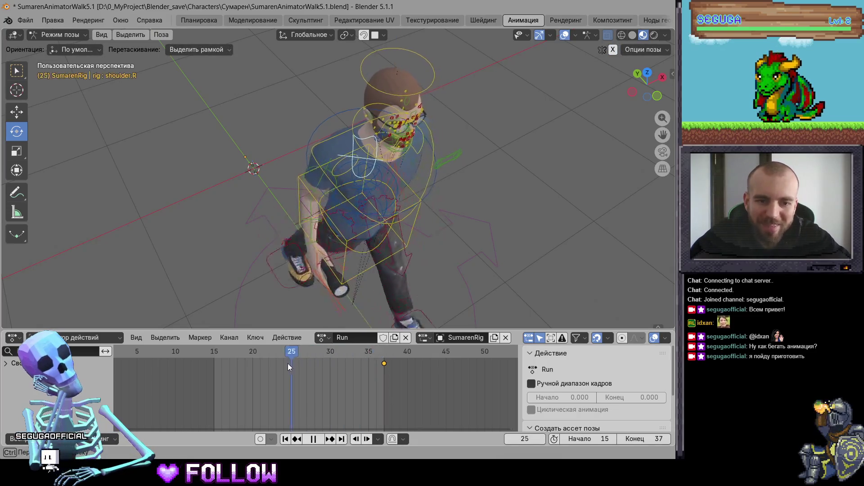
drag(360, 196, 378, 193)
key(i)
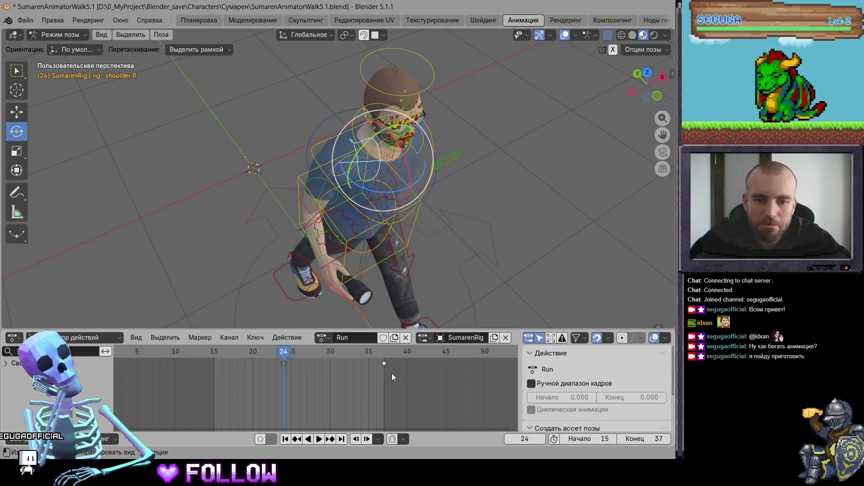
Add a right shoulder key at frame 15 and play the run loop
drag(308, 352, 213, 358)
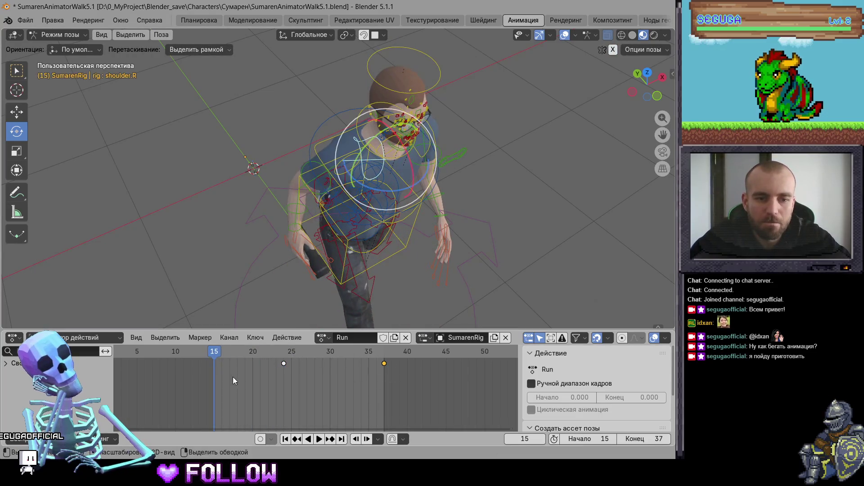
key(i)
key(space)
mouse_move(485, 252)
middle_down()
mouse_move(381, 205)
mouse_move(484, 183)
middle_up()
View the playing run from side, front, back and top, then stop at frame 21
scroll(428, 215, up, 2)
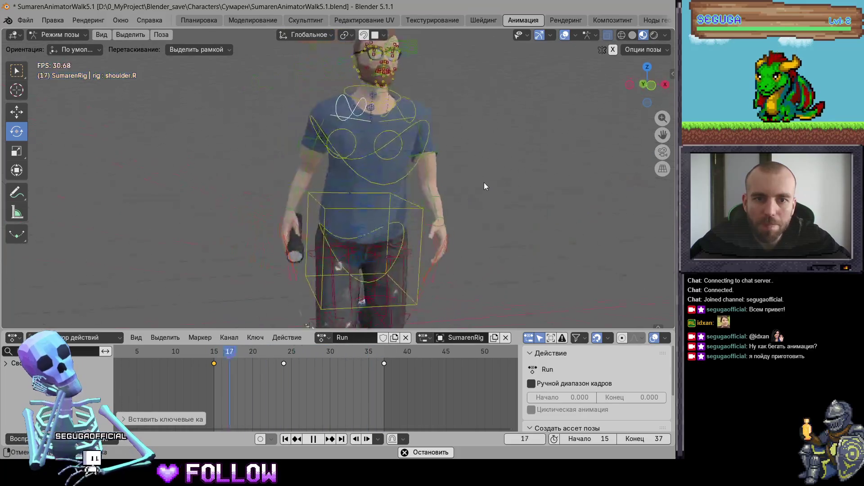
scroll(399, 210, down, 2)
middle_drag(414, 229, 353, 239)
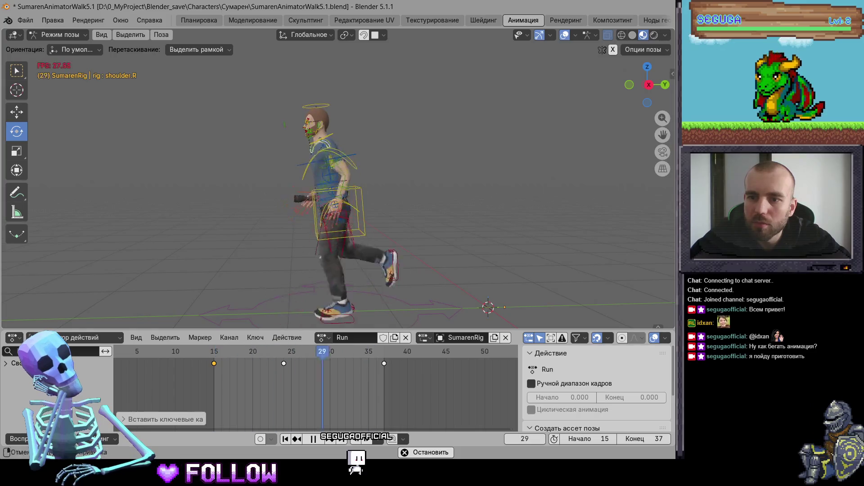
middle_drag(427, 270, 496, 274)
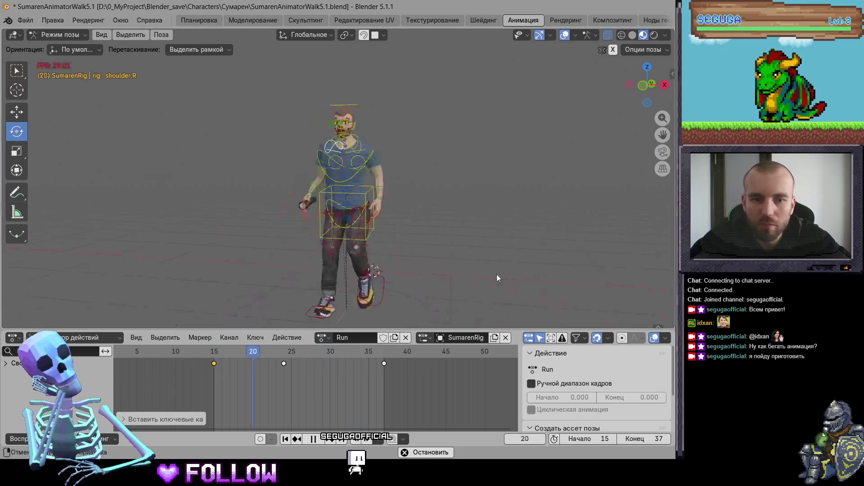
click(642, 83)
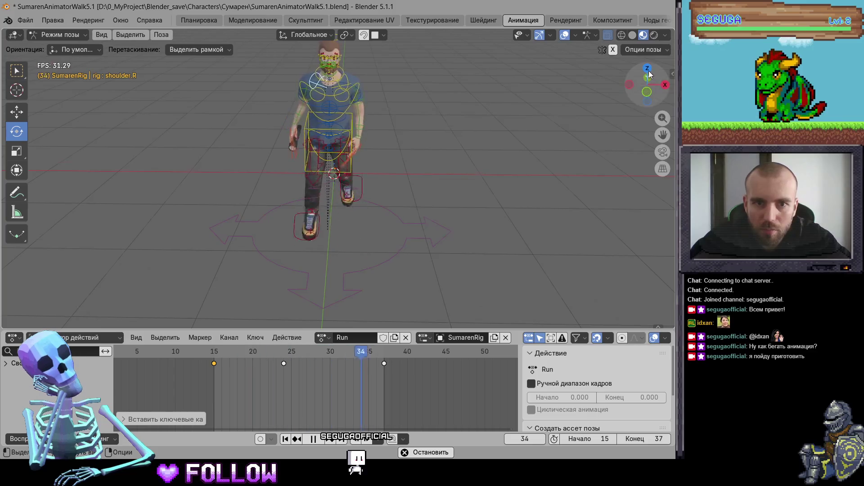
click(648, 66)
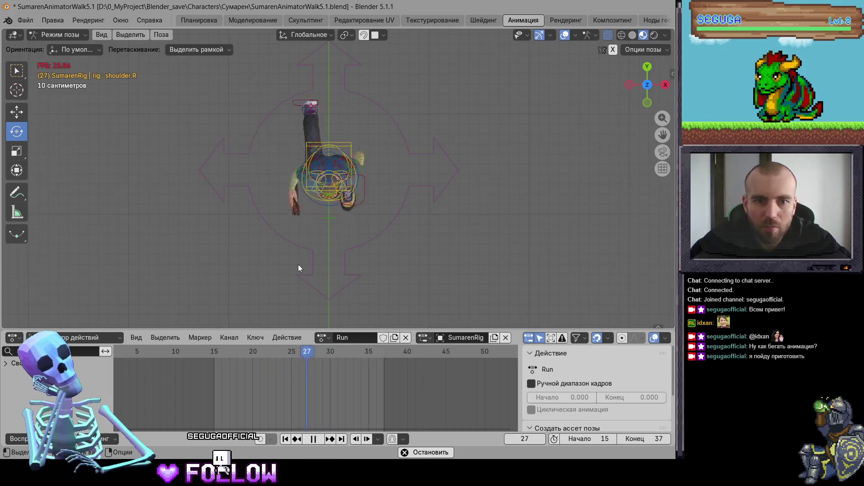
scroll(298, 269, up, 5)
scroll(339, 272, up, 3)
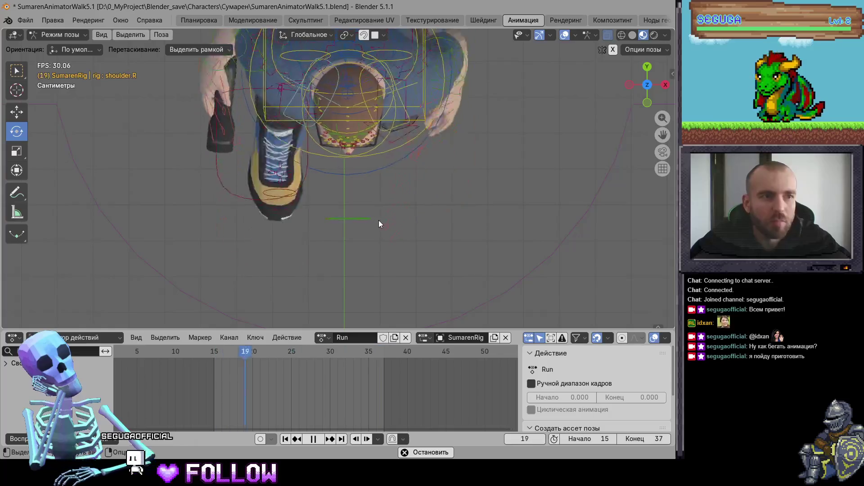
key(space)
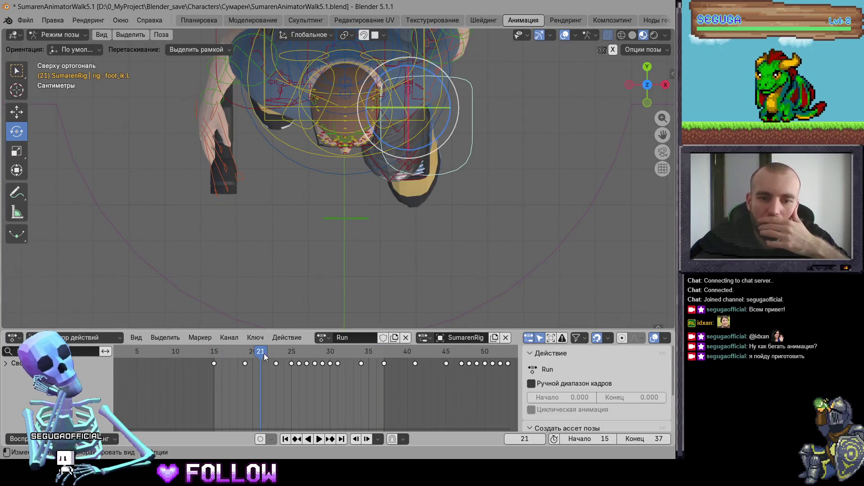
Scrub frames 21–36, then switch the lower area to the Graph Editor showing the Rig's curves
mouse_move(264, 357)
mouse_down()
mouse_move(372, 363)
mouse_move(222, 371)
mouse_move(320, 376)
mouse_move(300, 383)
mouse_up()
click(89, 337)
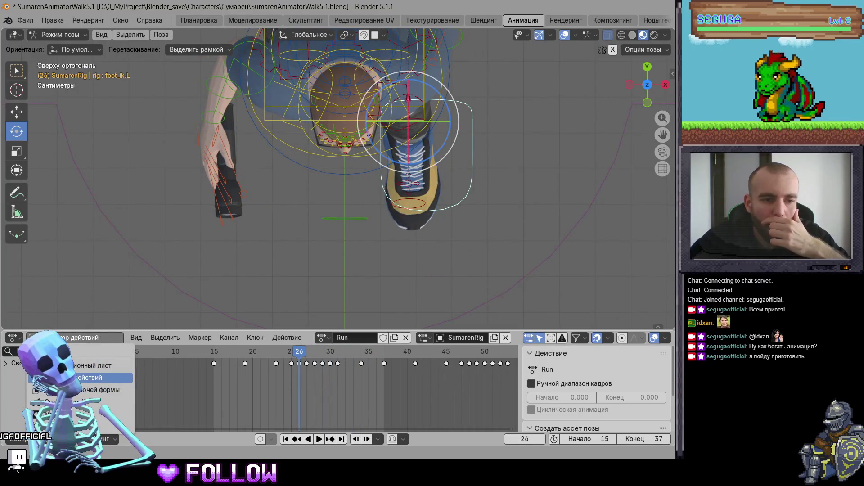
click(16, 338)
click(192, 252)
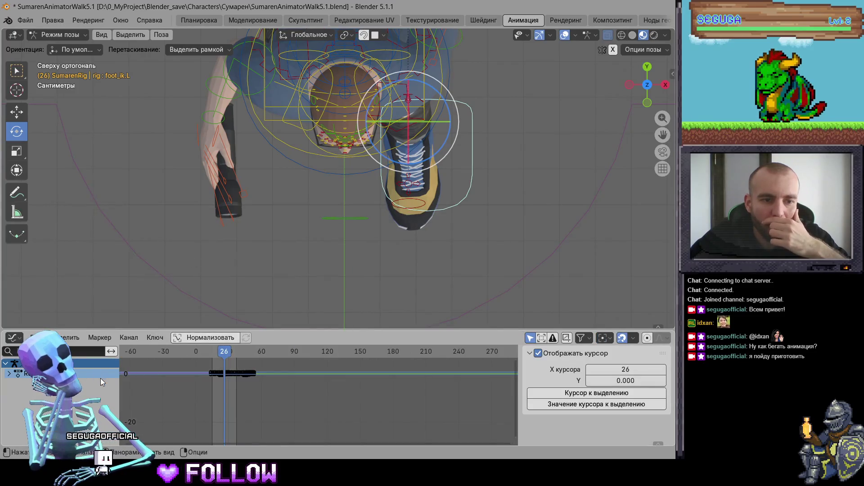
key(Home)
click(9, 374)
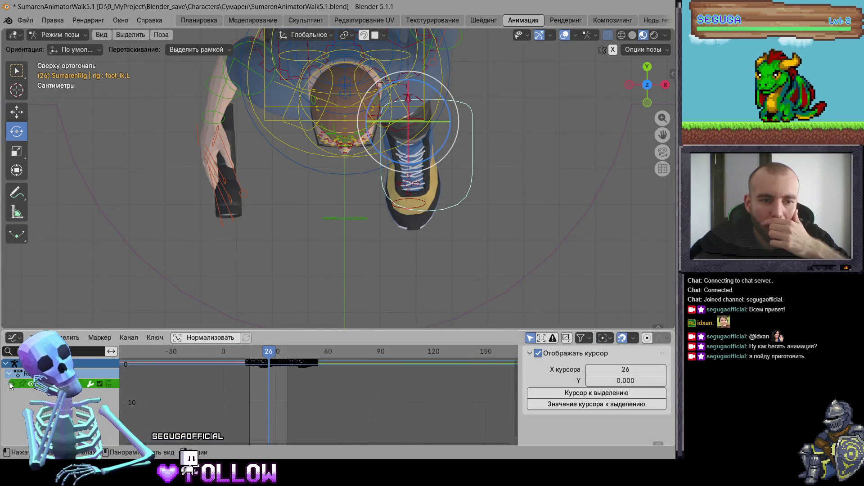
mouse_move(238, 386)
ctrl+middle_down()
mouse_move(345, 427)
mouse_move(342, 390)
ctrl+middle_up()
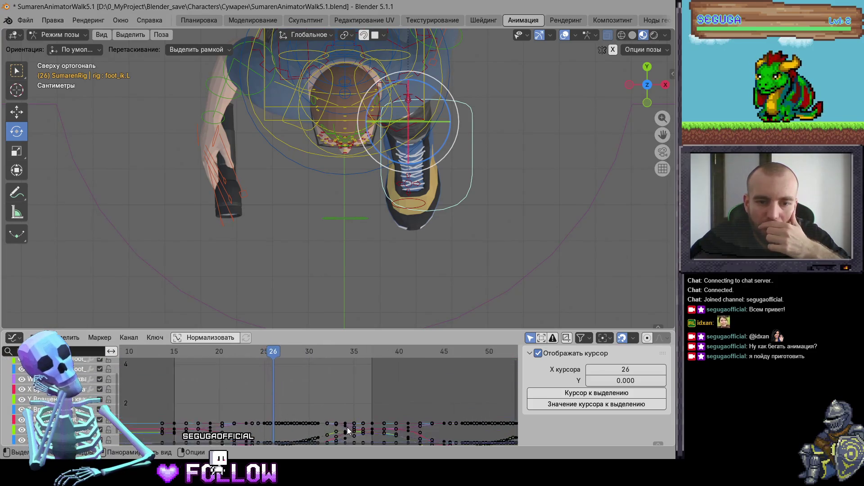
Try moving the left IK foot along X and single curve keys, undoing each attempt
key(g)
key(x)
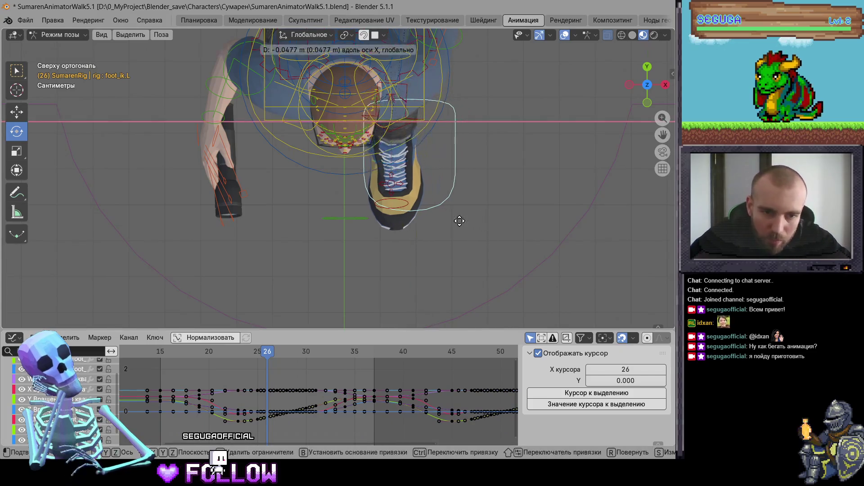
click(447, 229)
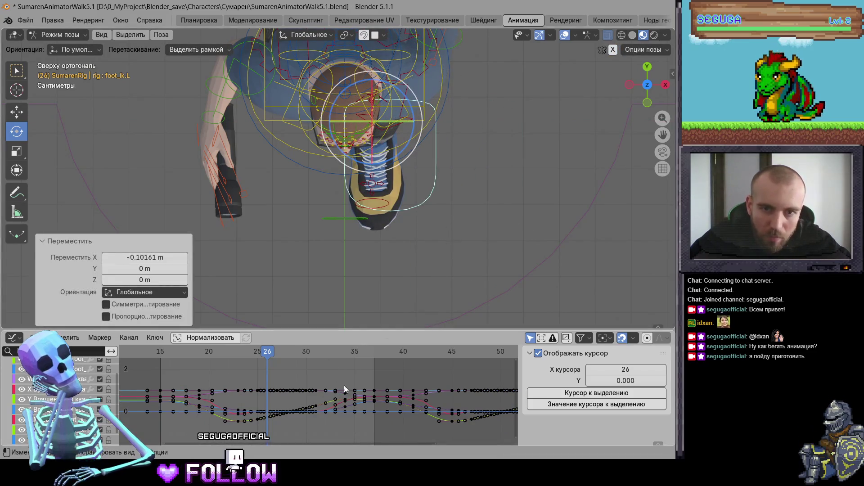
key(ctrl+z)
ctrl+middle_drag(317, 412, 351, 374)
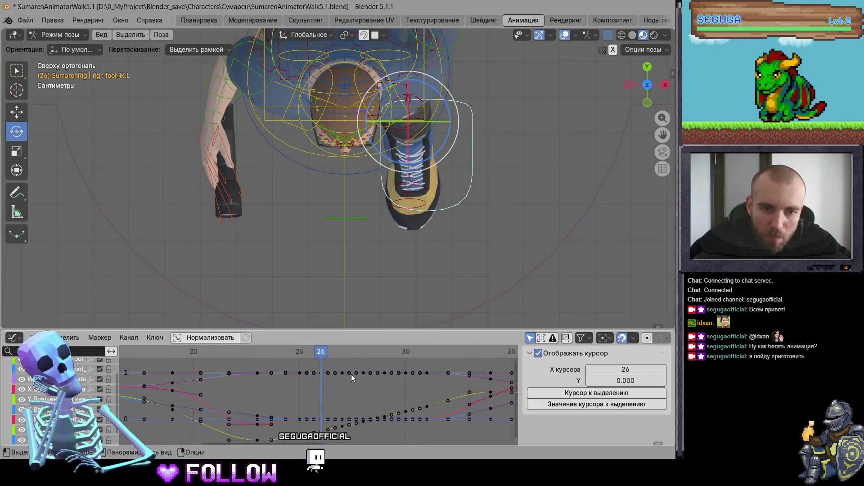
click(322, 372)
key(g)
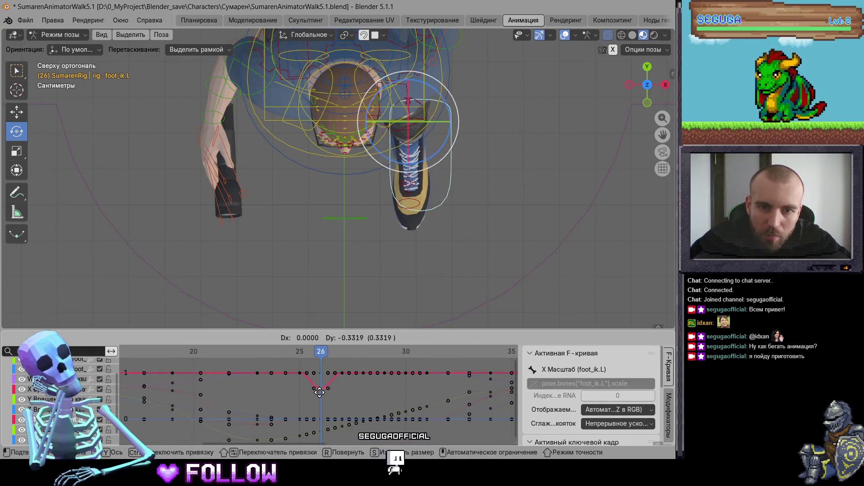
key(Escape)
click(323, 415)
key(g)
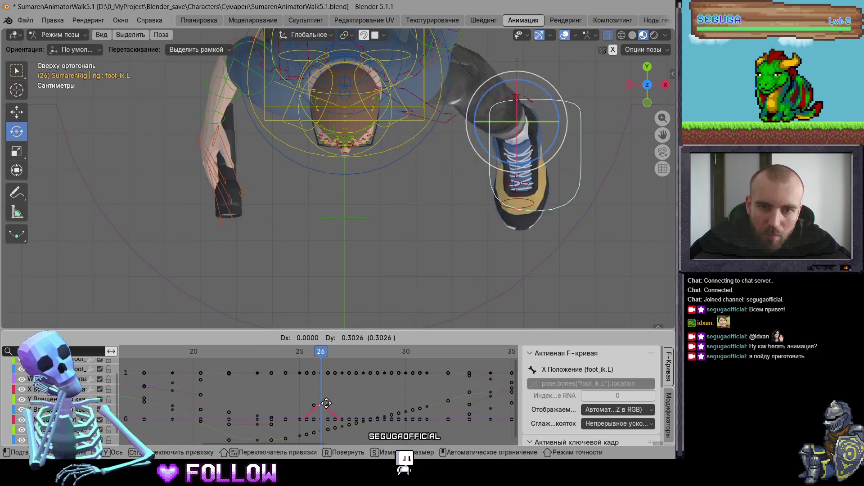
key(Escape)
middle_drag(339, 400, 338, 391)
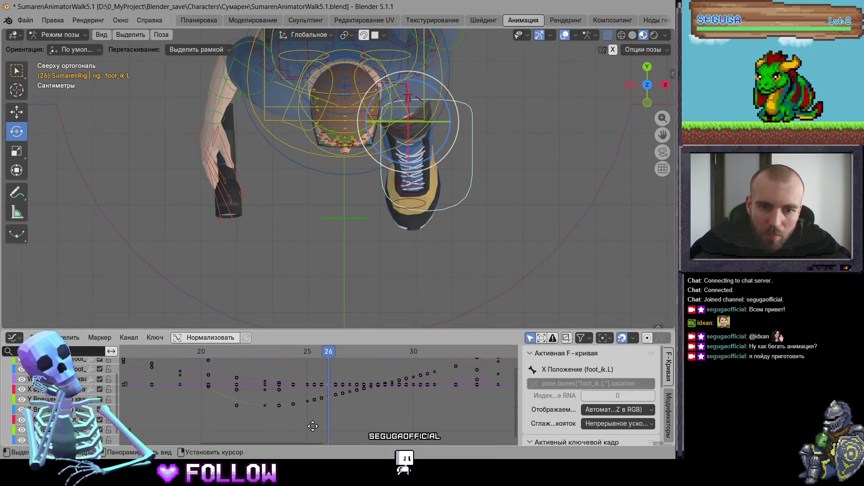
Box-select a band of left IK foot keys, lower them about 0.057, and play the loop
ctrl+middle_drag(328, 385, 284, 386)
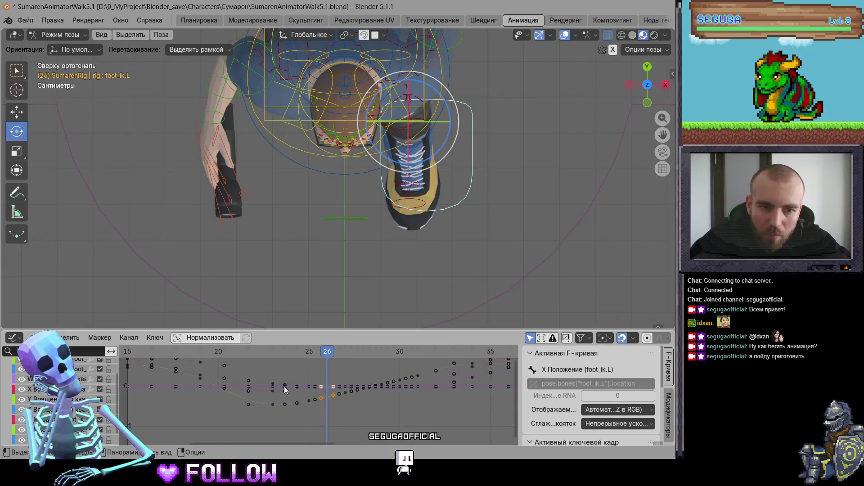
drag(128, 380, 276, 395)
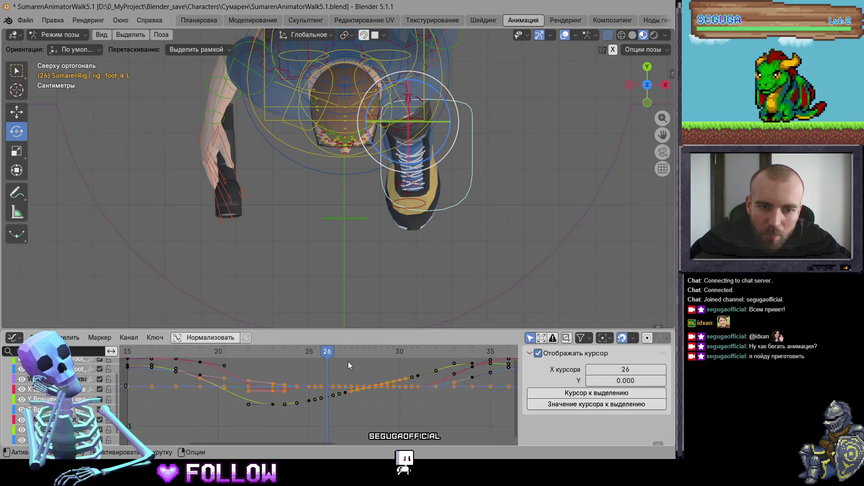
key(g)
key(y)
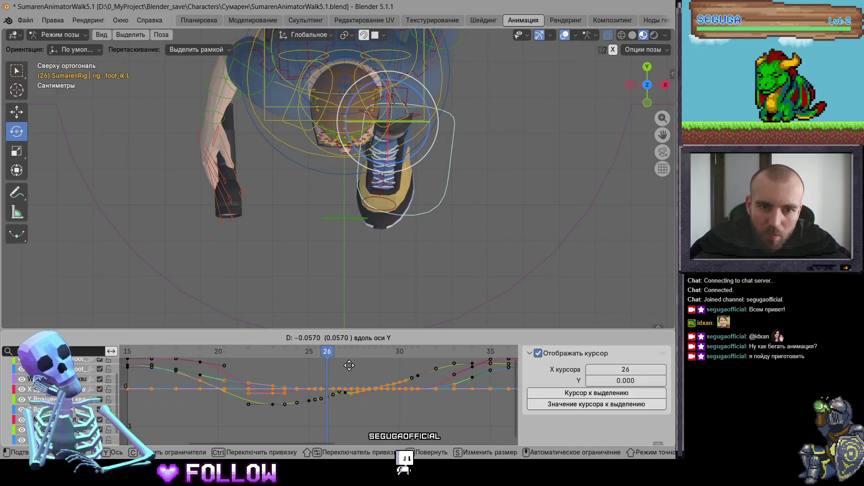
click(349, 365)
scroll(365, 388, down, 2)
key(space)
mouse_move(424, 269)
middle_down()
mouse_move(361, 193)
mouse_move(380, 202)
mouse_move(357, 212)
mouse_move(466, 234)
middle_up()
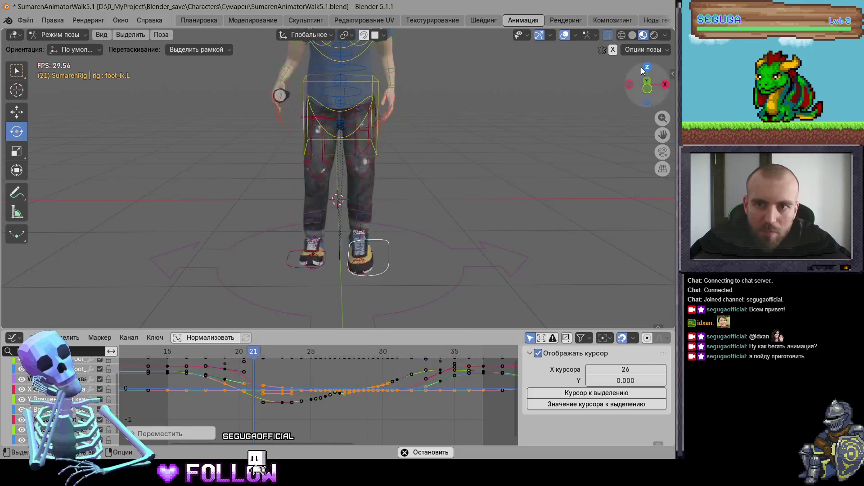
Stop at frame 24 and shift the left IK foot -0.0297 m along X
key(space)
key(Left)
key(Left)
key(Left)
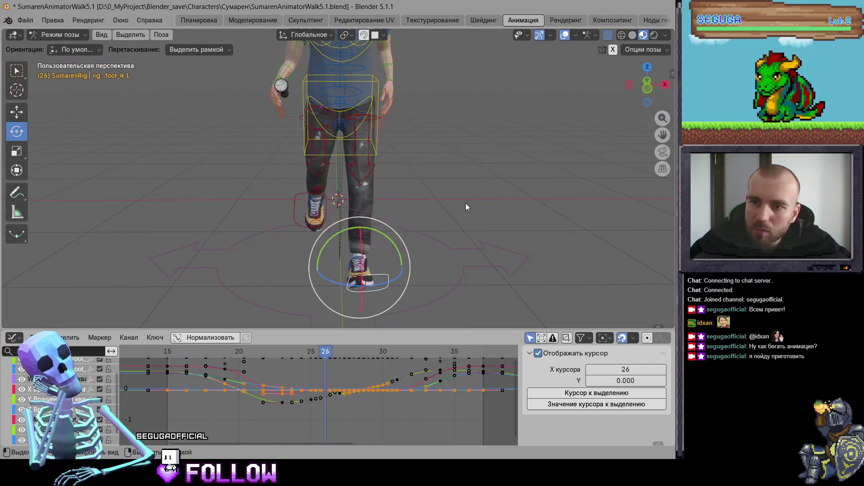
key(space)
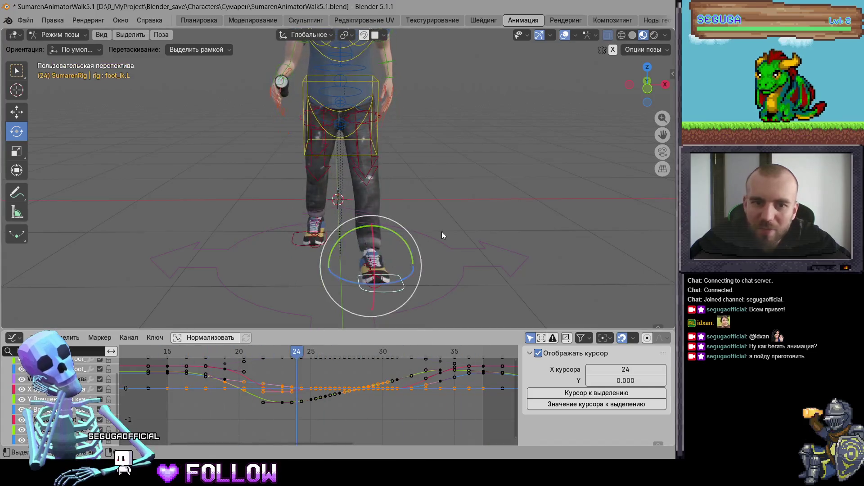
key(space)
key(g)
key(x)
click(433, 252)
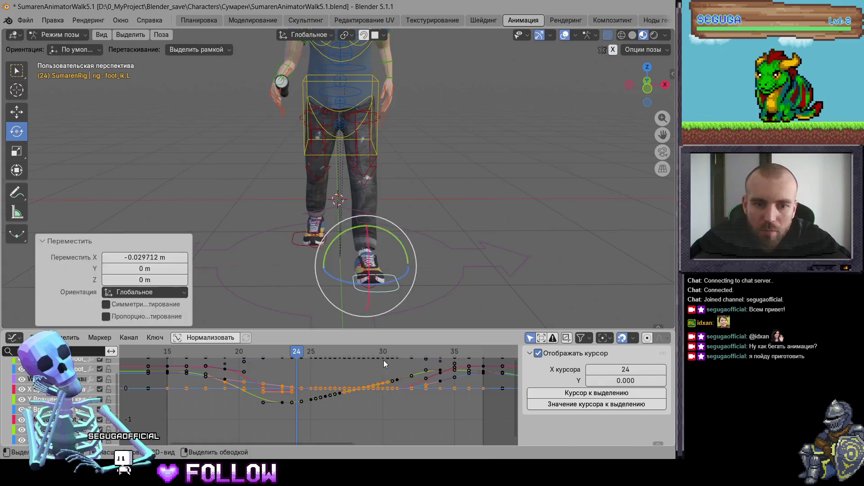
Lower the selected foot keys about 0.043, then select the key near frame 16 and jump there
key(g)
key(y)
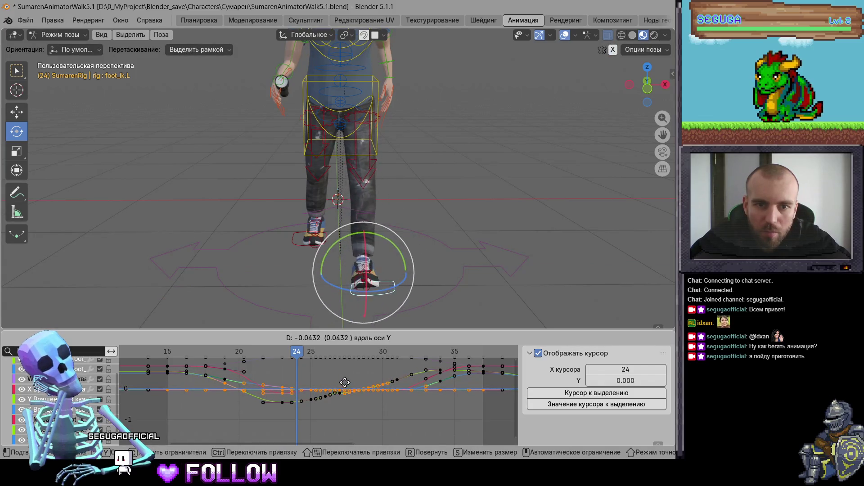
click(341, 380)
scroll(306, 396, up, 1)
scroll(305, 396, up, 1)
middle_drag(220, 391, 310, 378)
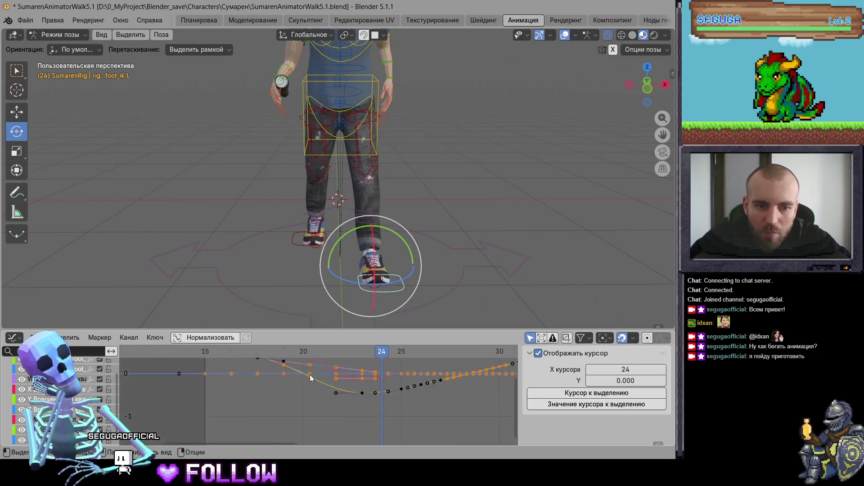
click(231, 374)
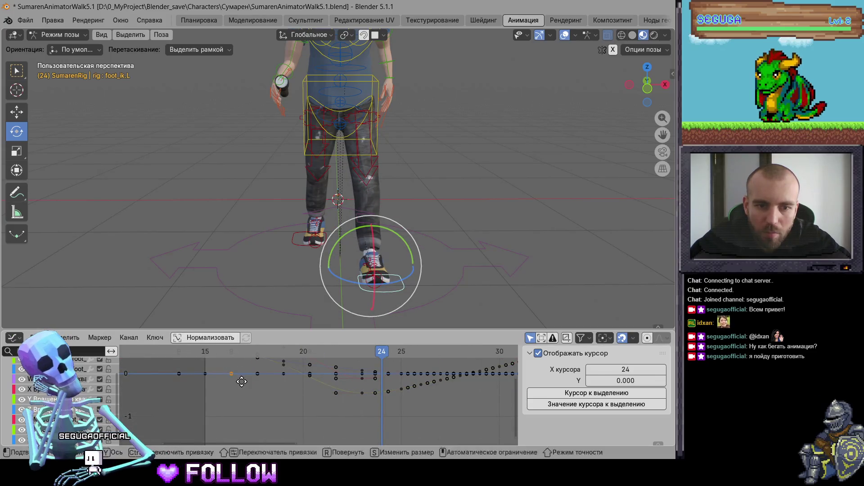
click(230, 354)
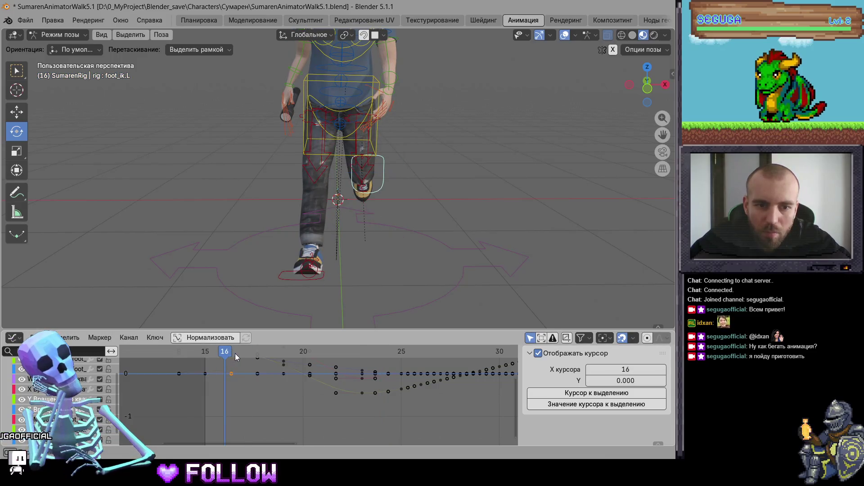
Step to frame 17 and select the frame 16 key on the left foot's X Location curve
drag(230, 357, 239, 357)
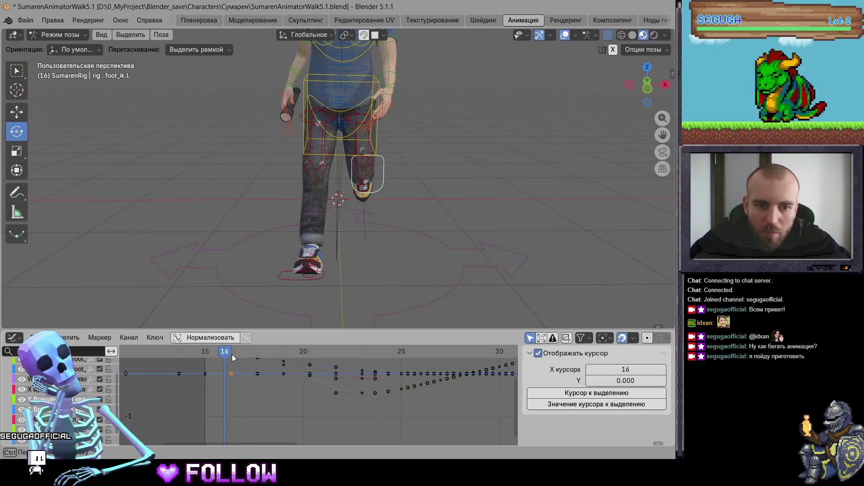
scroll(214, 382, down, 2)
click(225, 382)
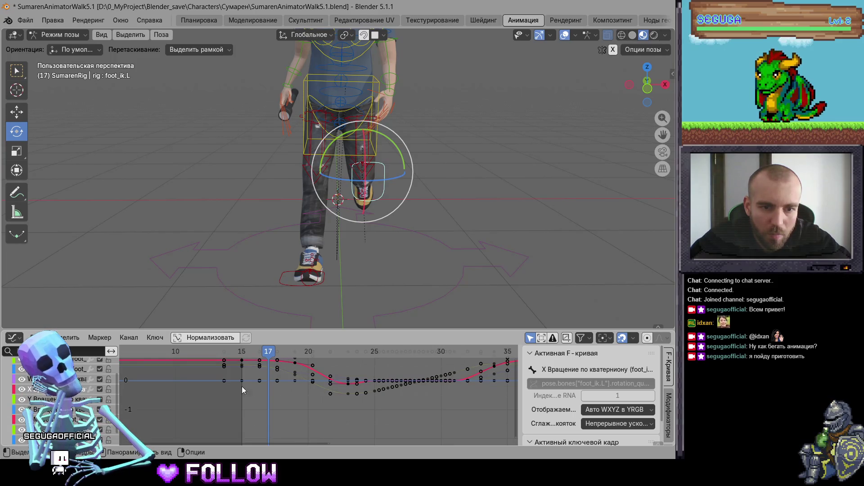
scroll(188, 377, up, 3)
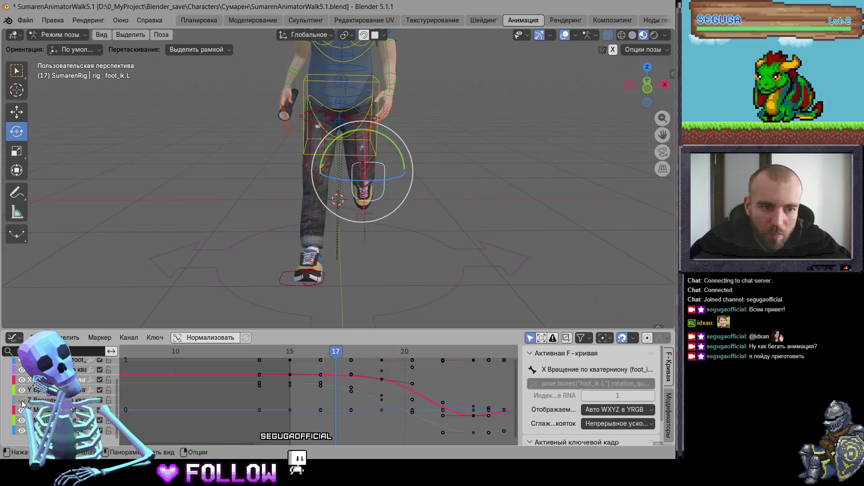
scroll(22, 381, up, 2)
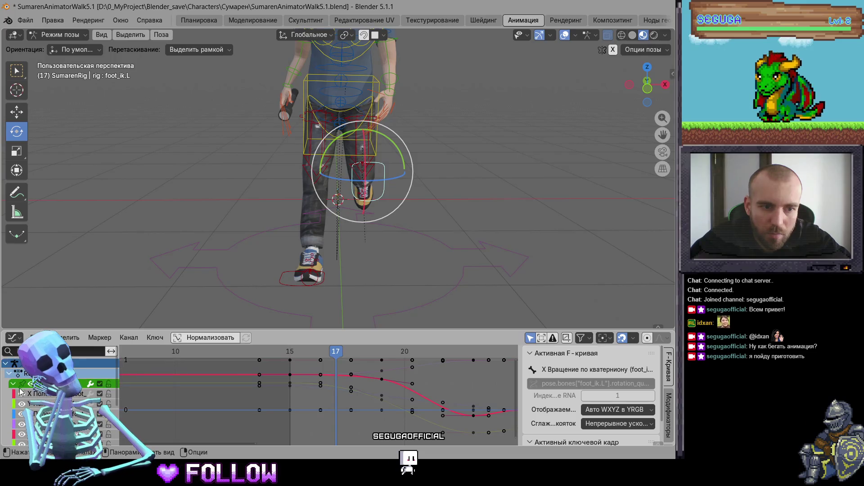
scroll(27, 402, down, 2)
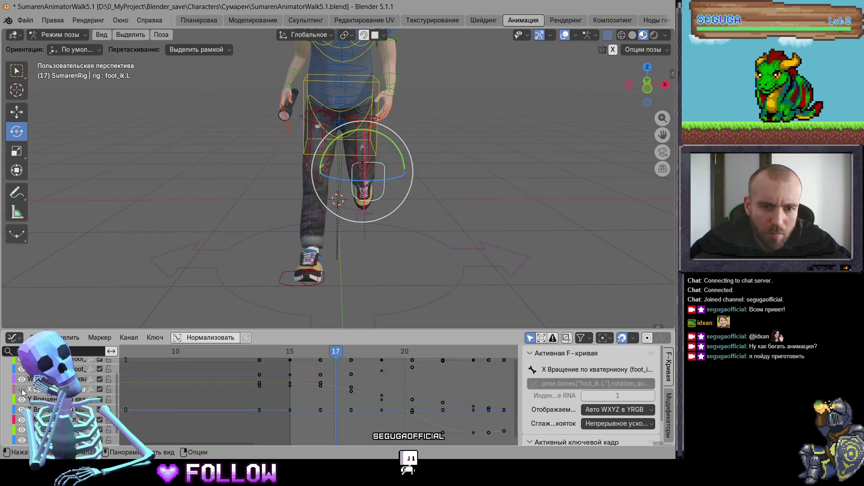
scroll(22, 391, up, 3)
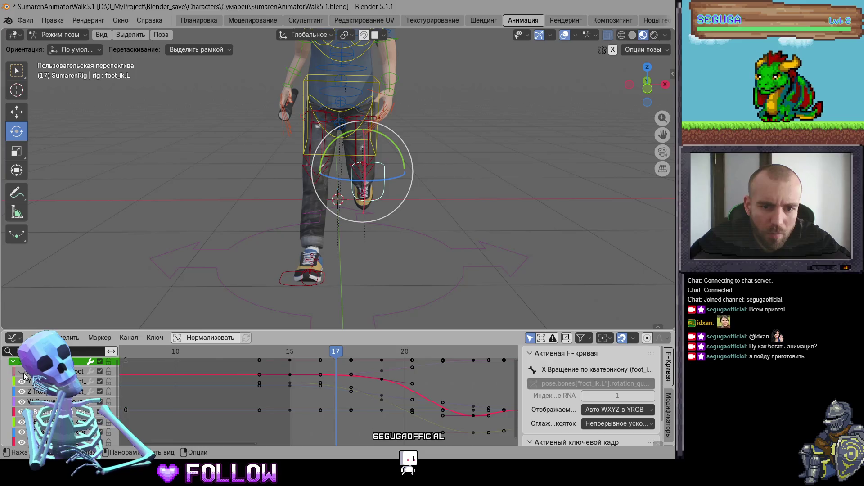
click(311, 426)
click(321, 410)
click(318, 354)
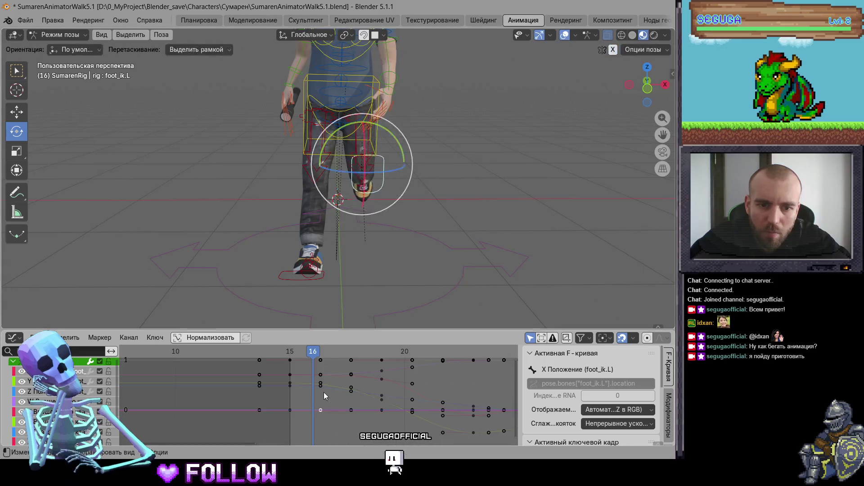
Test-lower the selected keys on the bottom curve, check the foot, then undo the move
drag(290, 410, 289, 410)
scroll(433, 246, up, 3)
mouse_move(433, 246)
middle_down()
mouse_move(303, 240)
mouse_move(234, 277)
middle_up()
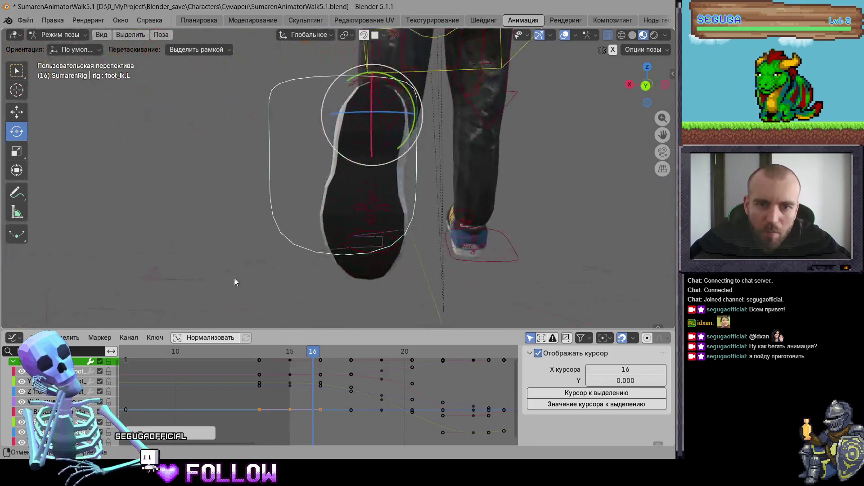
key(g)
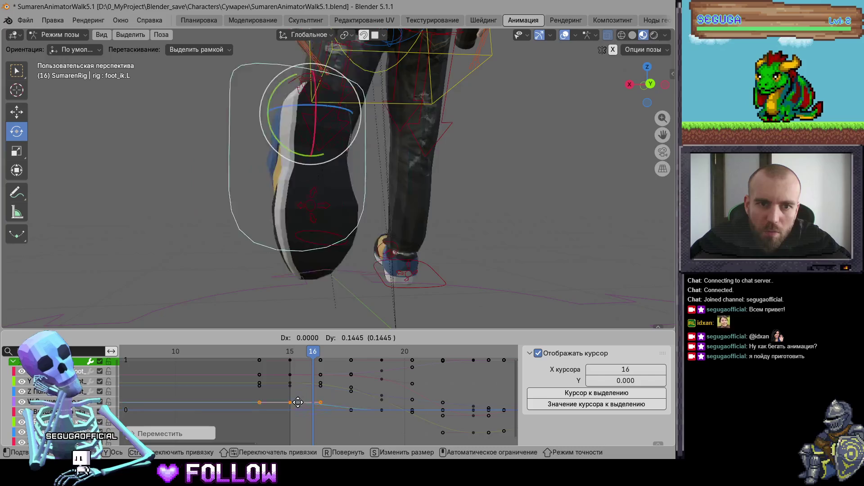
click(299, 402)
middle_drag(337, 309, 405, 223)
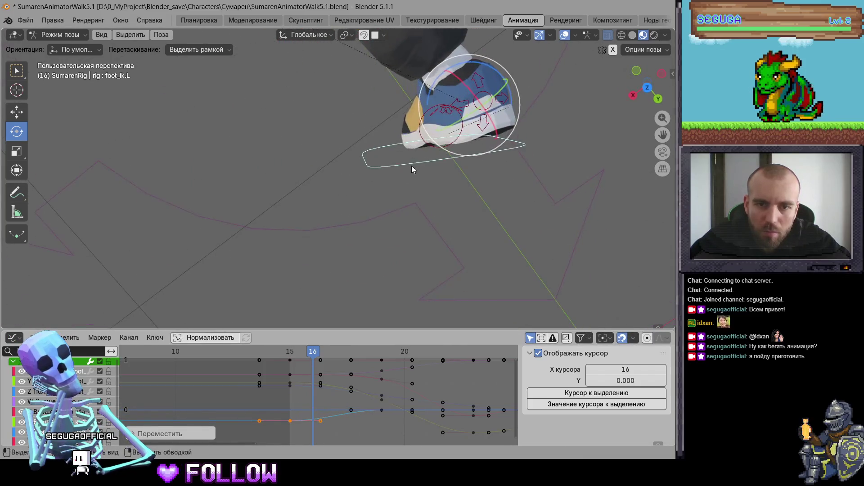
key(ctrl+z)
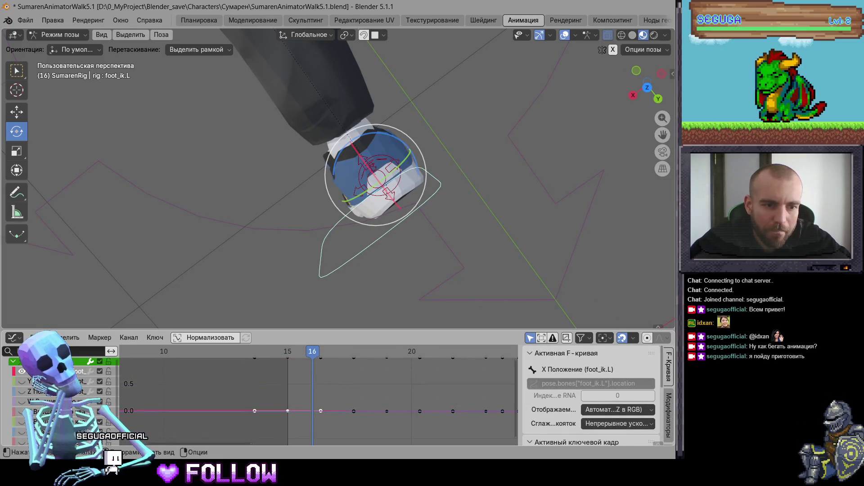
scroll(96, 389, up, 3)
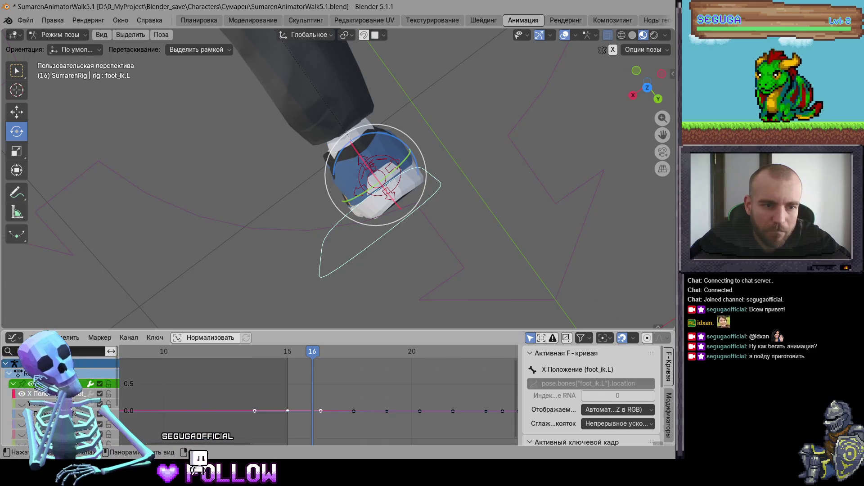
scroll(325, 388, down, 5)
Select all X Location keys and lower them about 0.063 in value
drag(228, 377, 472, 418)
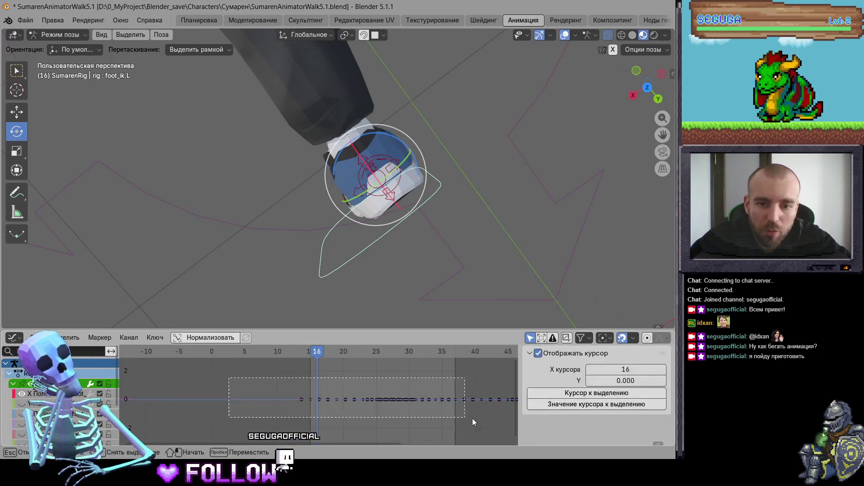
mouse_move(380, 297)
middle_down()
mouse_move(326, 142)
mouse_move(320, 338)
middle_up()
key(y)
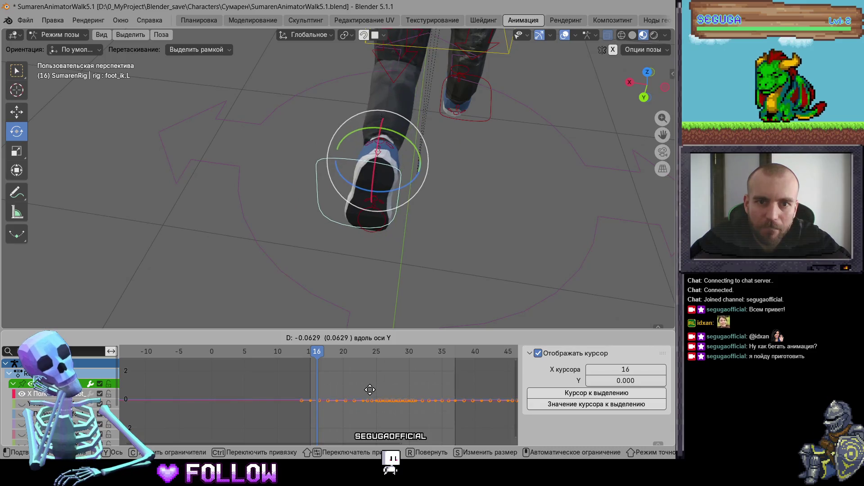
click(370, 393)
Nudge the left IK foot at frame 16 and play the run cycle
mouse_move(379, 299)
middle_down()
mouse_move(418, 247)
mouse_move(349, 263)
mouse_move(398, 198)
middle_up()
key(g)
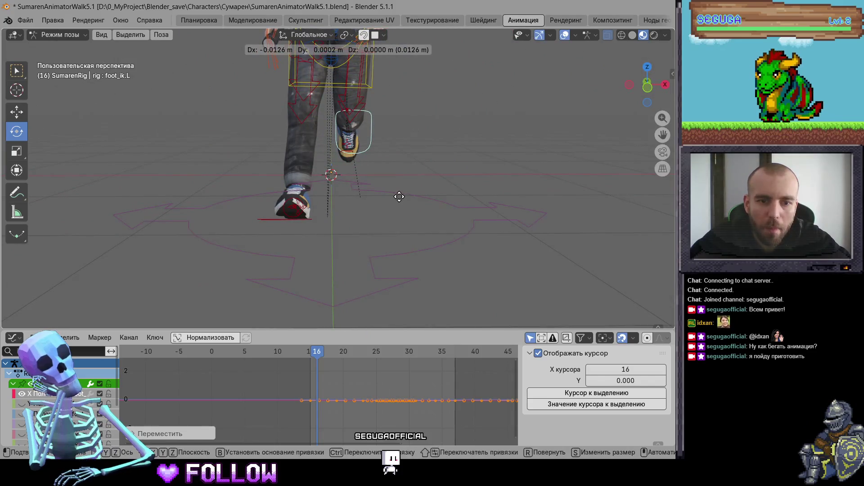
click(430, 212)
key(space)
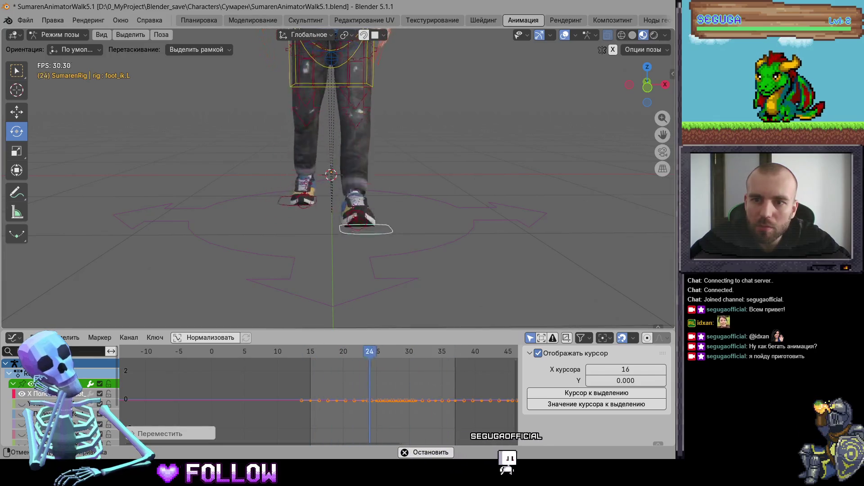
Return to frame 16, select the right IK foot and expand its animation channels
key(Escape)
click(278, 218)
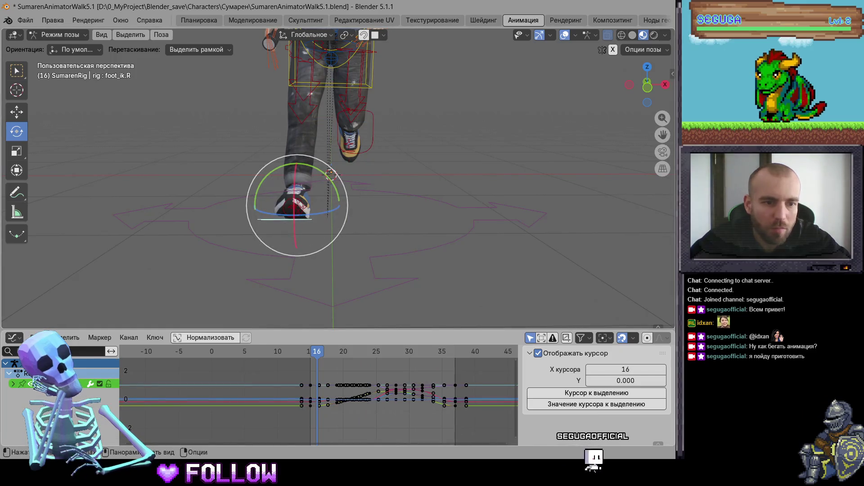
click(13, 383)
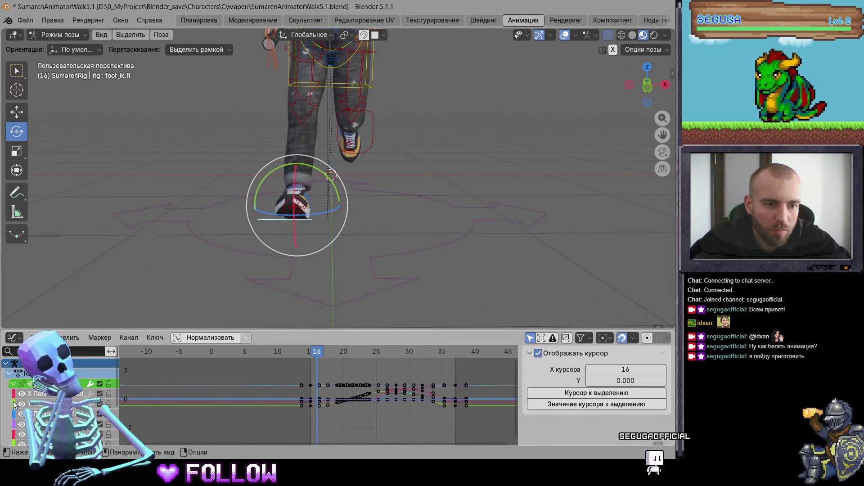
drag(13, 405, 18, 414)
scroll(20, 414, down, 3)
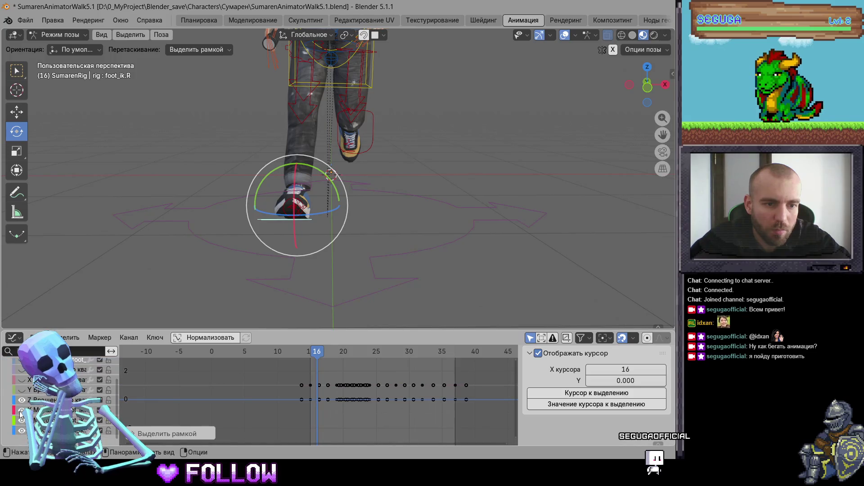
Select all the right foot's keys and shift them about 0.126 in value
key(a)
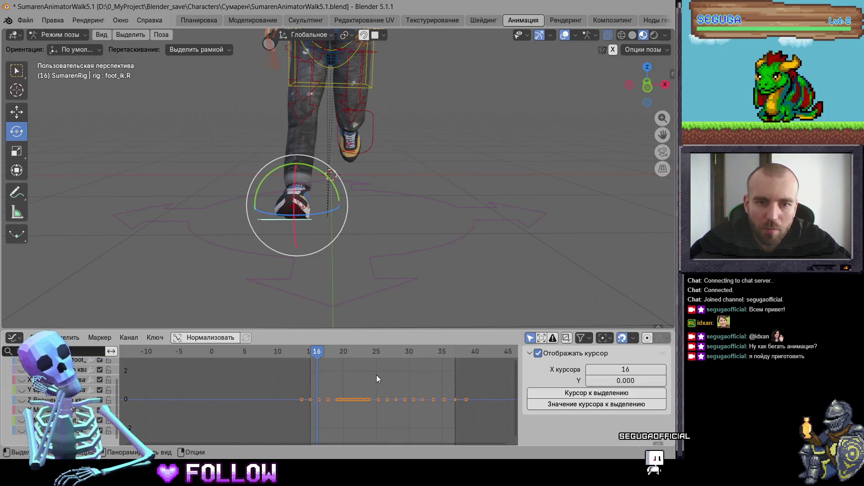
key(g)
key(y)
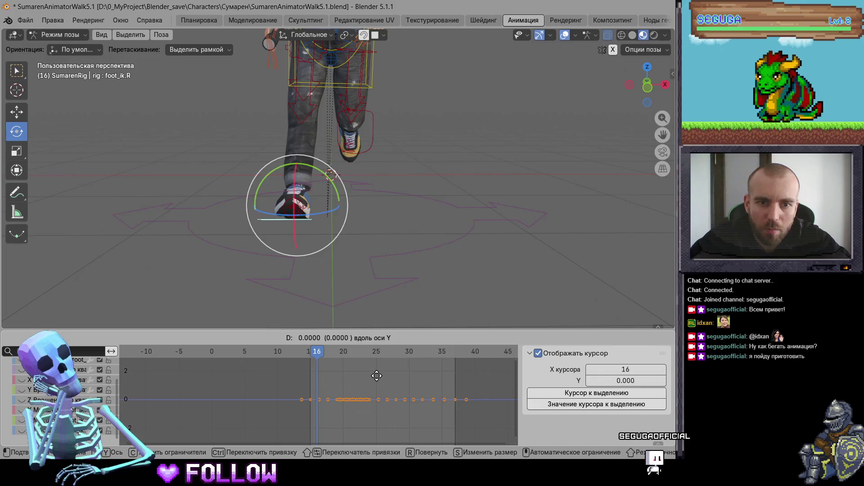
click(376, 375)
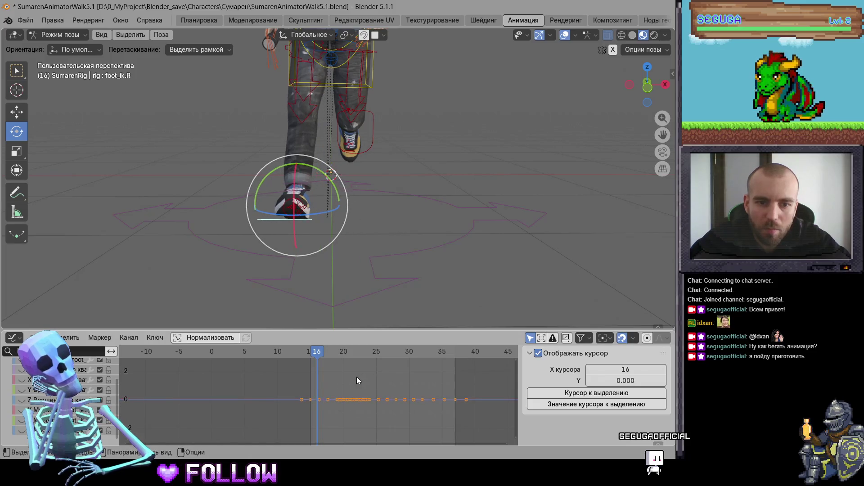
key(g)
key(x)
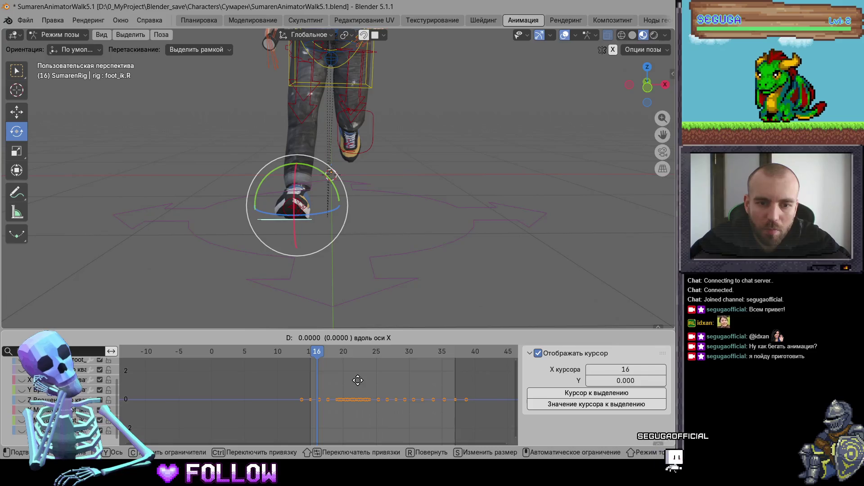
key(y)
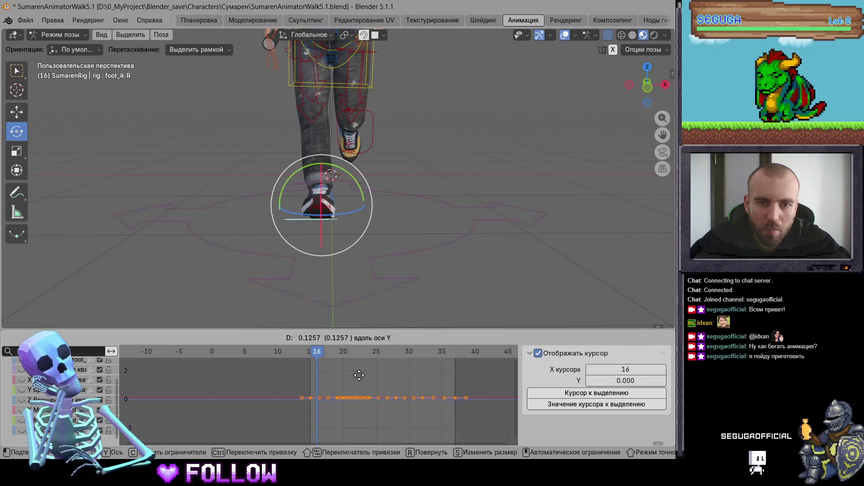
click(359, 375)
Reposition the right IK foot at frame 16 and play the run cycle
key(g)
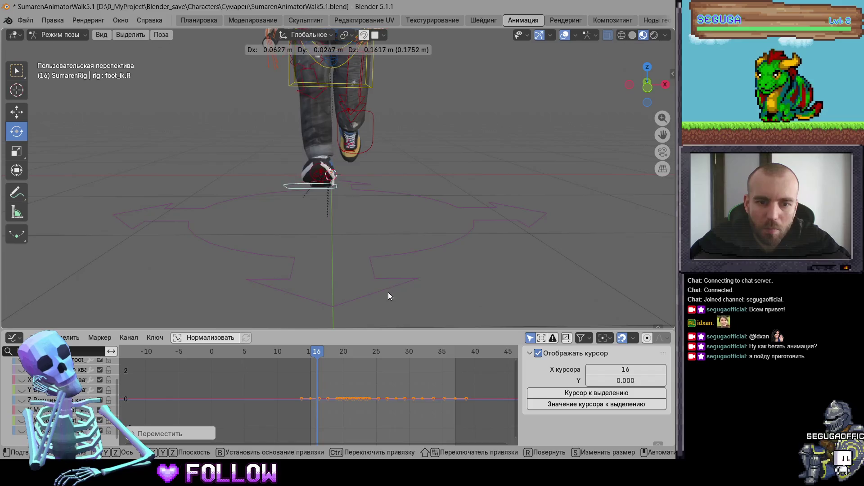
click(396, 263)
click(396, 263)
key(space)
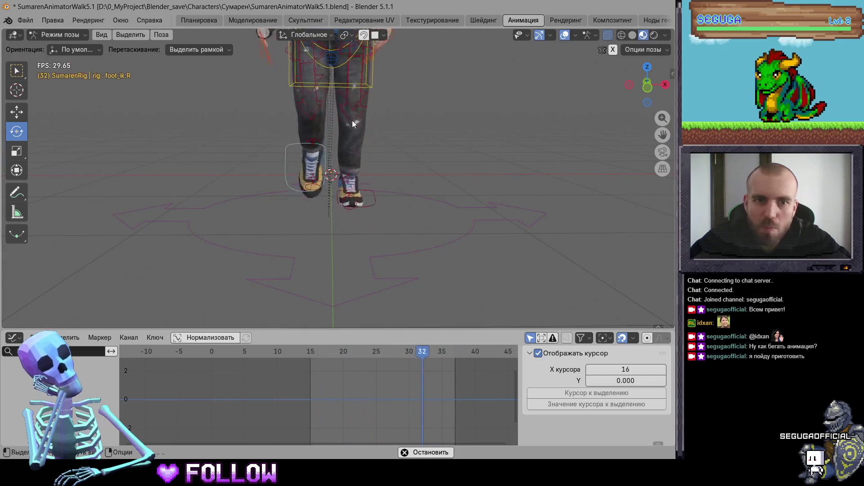
Select the spine_fk.002 chest bone and switch the bottom panel to the Action Editor
scroll(352, 121, down, 3)
scroll(418, 190, up, 4)
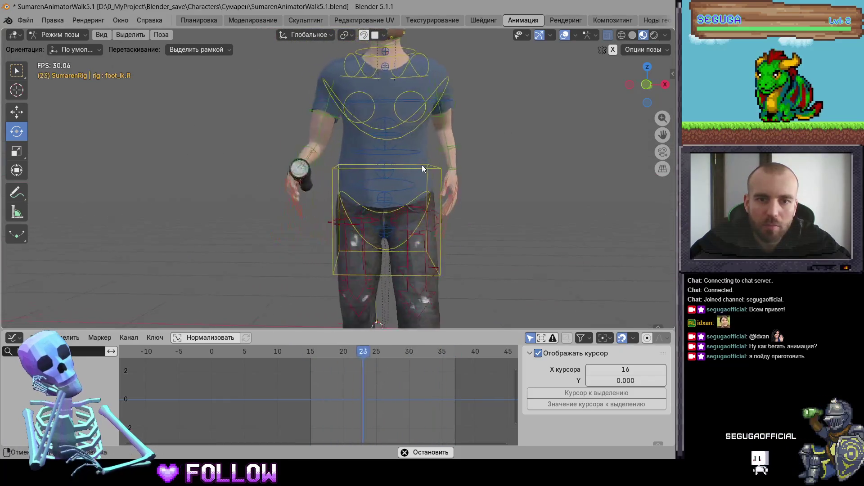
key(space)
click(409, 153)
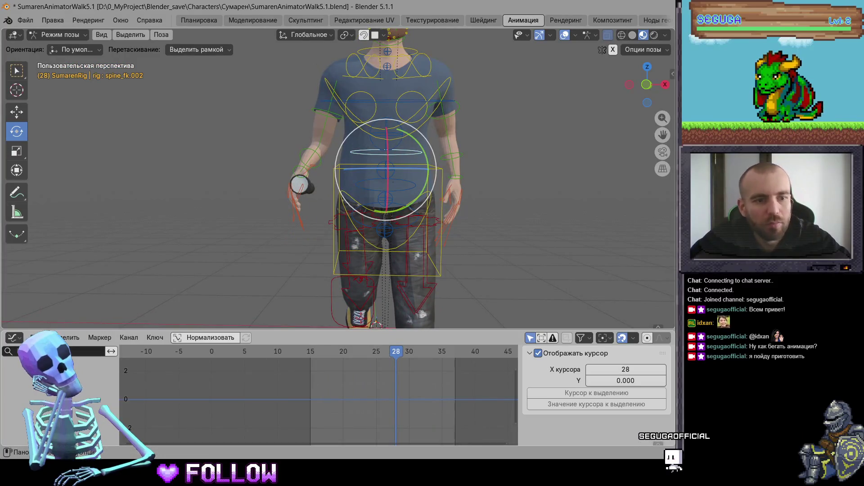
click(14, 337)
click(189, 225)
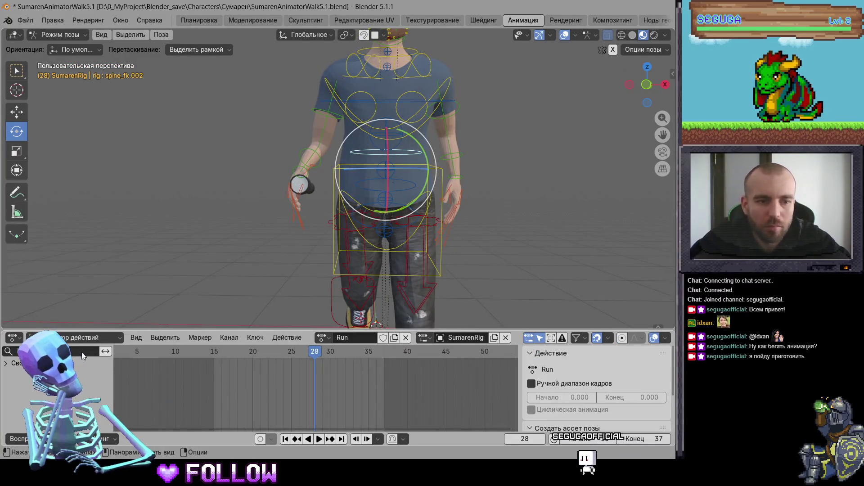
click(287, 352)
key(space)
key(space)
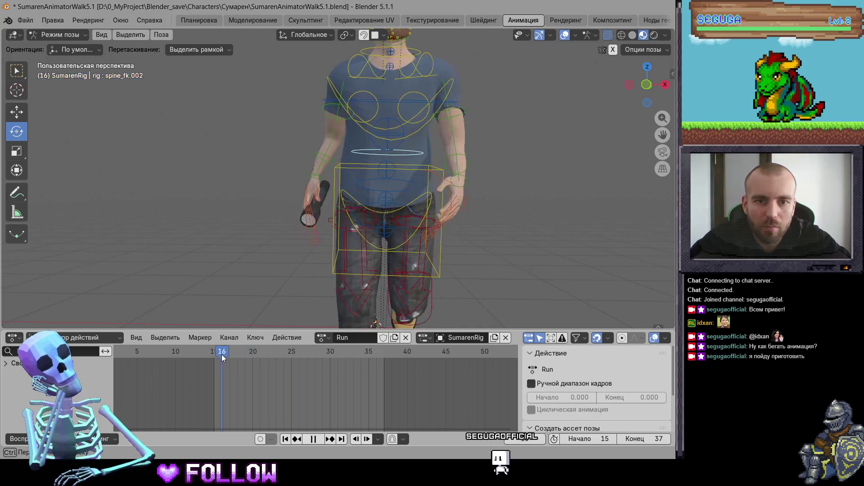
Tilt the chest slightly on Y and key it at frames 15 and 24
drag(239, 354, 215, 354)
shift+scroll(420, 200, up, 2)
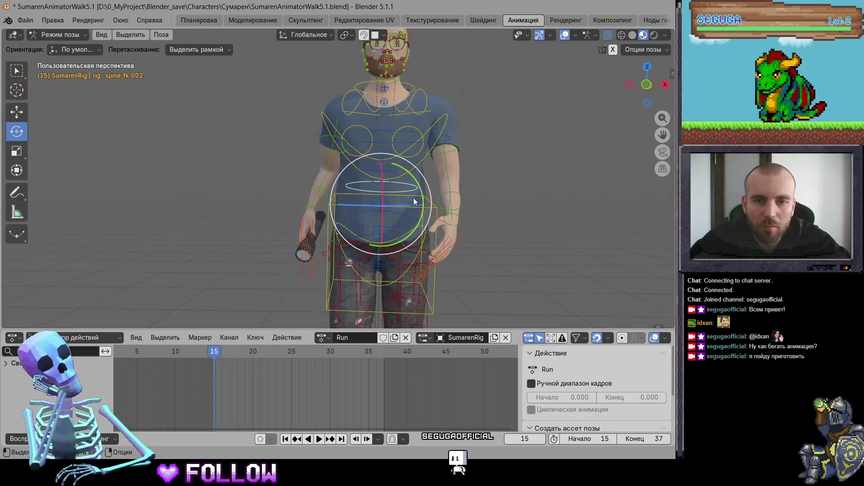
drag(419, 190, 418, 188)
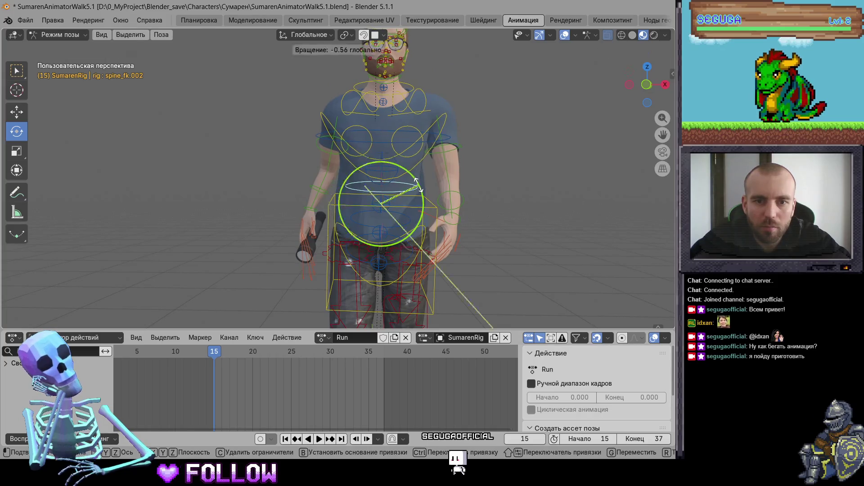
key(i)
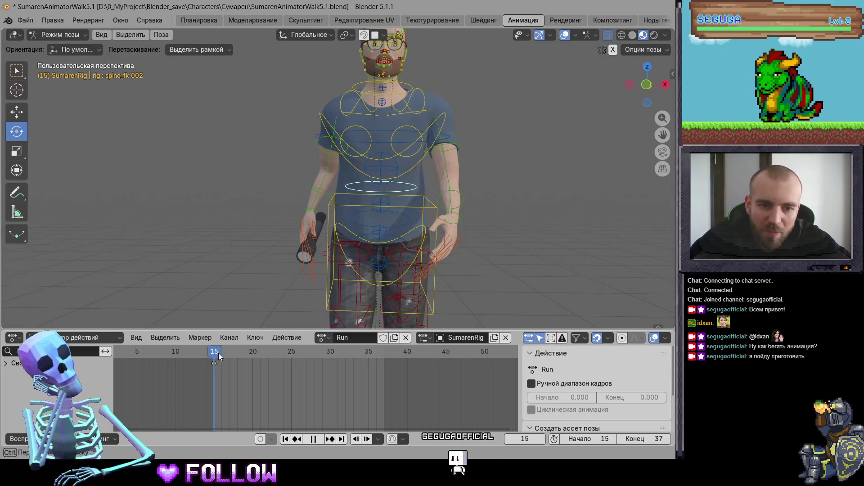
drag(214, 356, 282, 358)
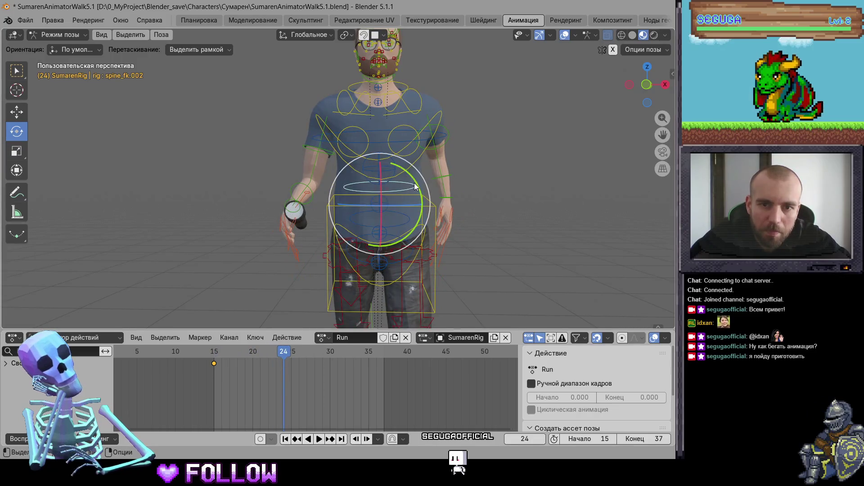
drag(414, 182, 415, 185)
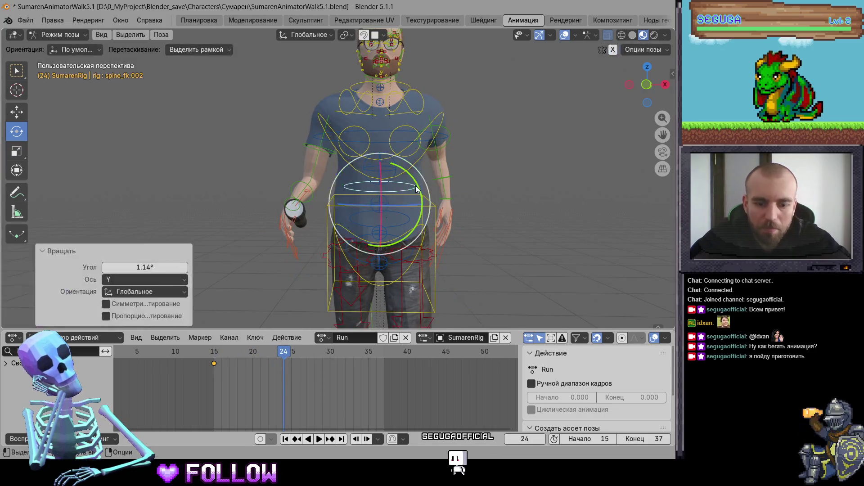
key(i)
Key the chest pose at frame 37 and play the loop to check the sway
drag(287, 356, 384, 358)
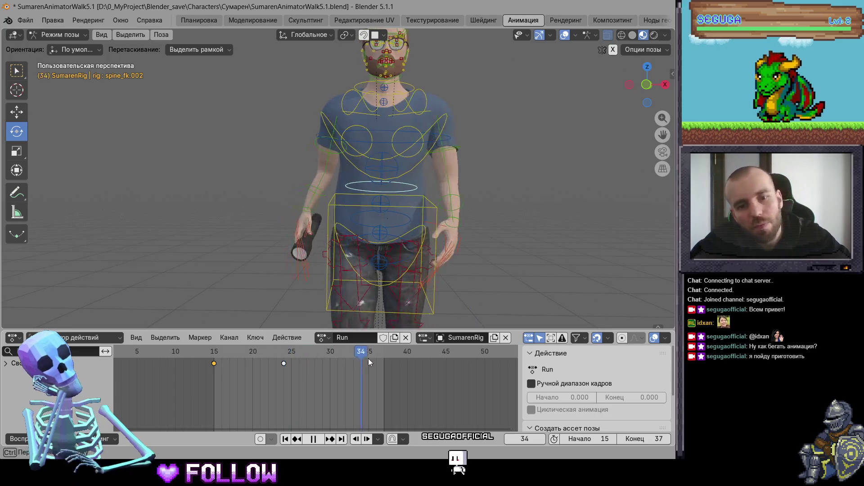
key(i)
key(space)
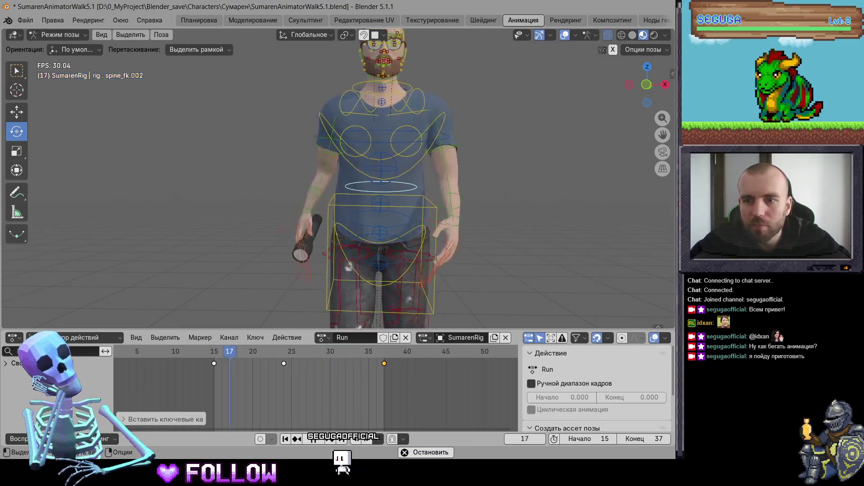
From a side view, rotate the torso bone on the X axis
middle_drag(492, 209, 294, 214)
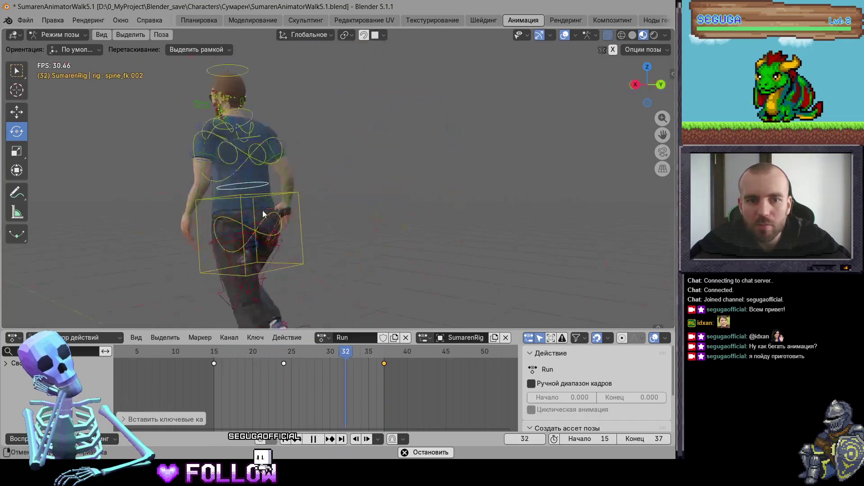
scroll(294, 214, up, 3)
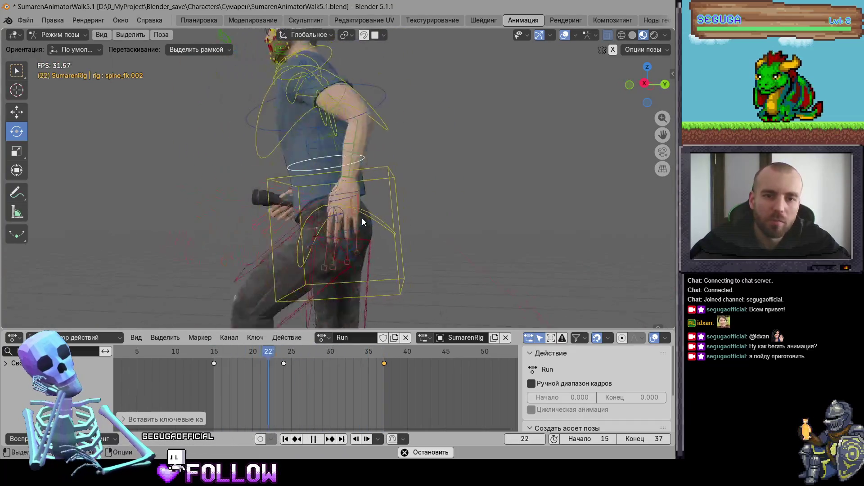
scroll(384, 201, down, 3)
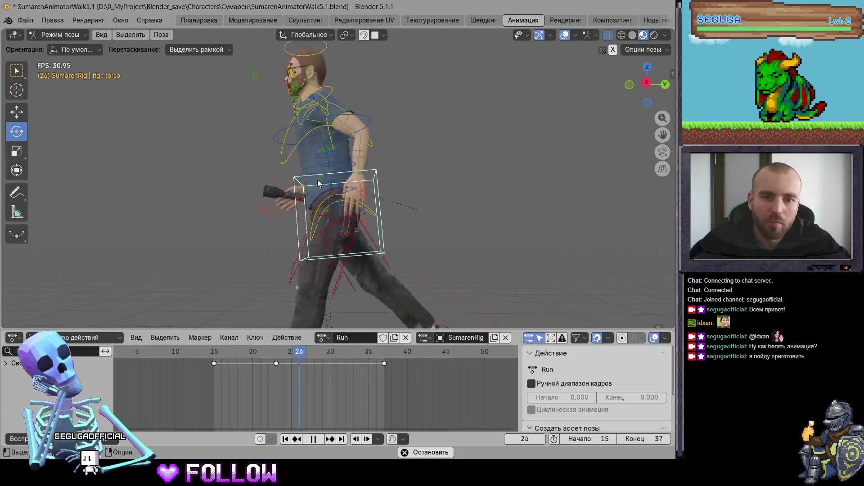
key(space)
key(r)
key(x)
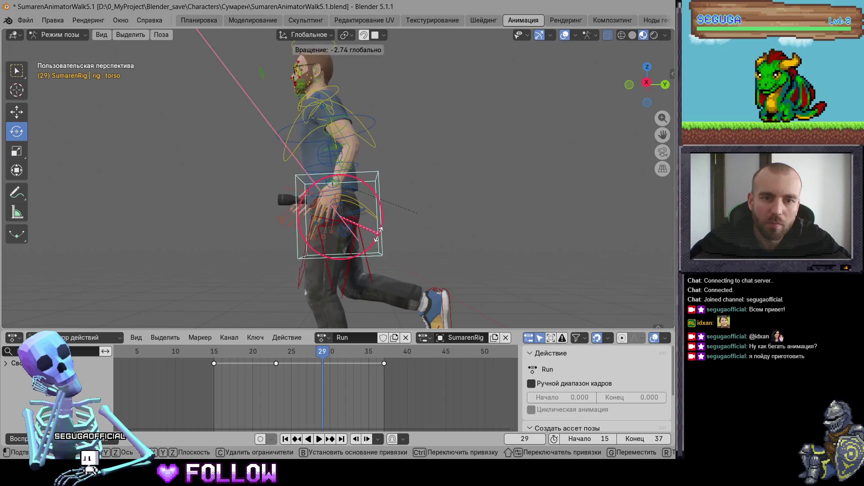
click(379, 231)
Lean the torso forward at frame 15 and back at 23, key both plus frame 37, then play
drag(313, 351, 214, 362)
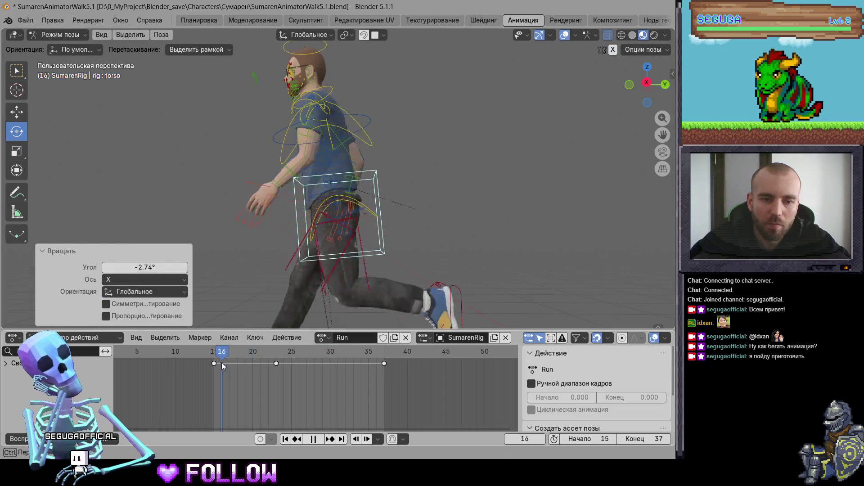
drag(379, 221, 380, 232)
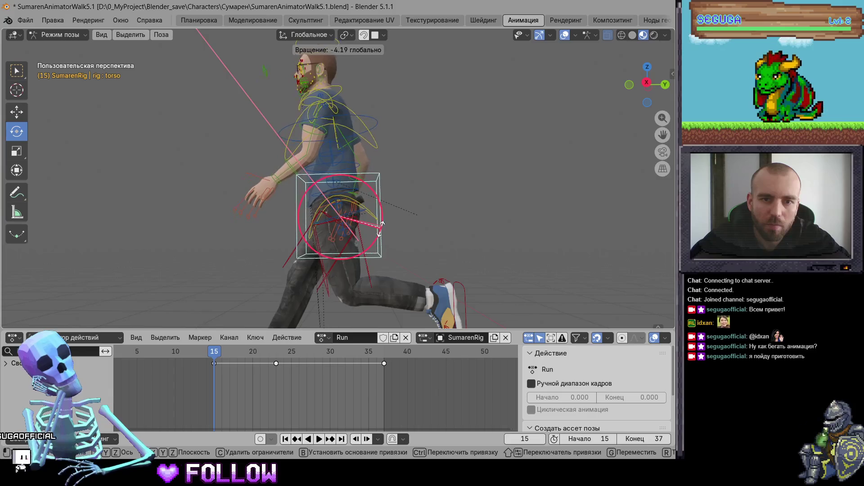
key(i)
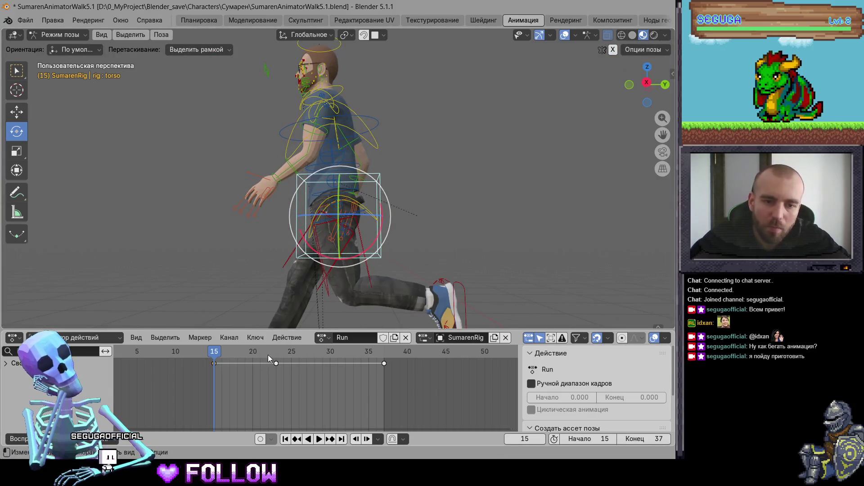
click(276, 351)
drag(380, 220, 384, 224)
key(i)
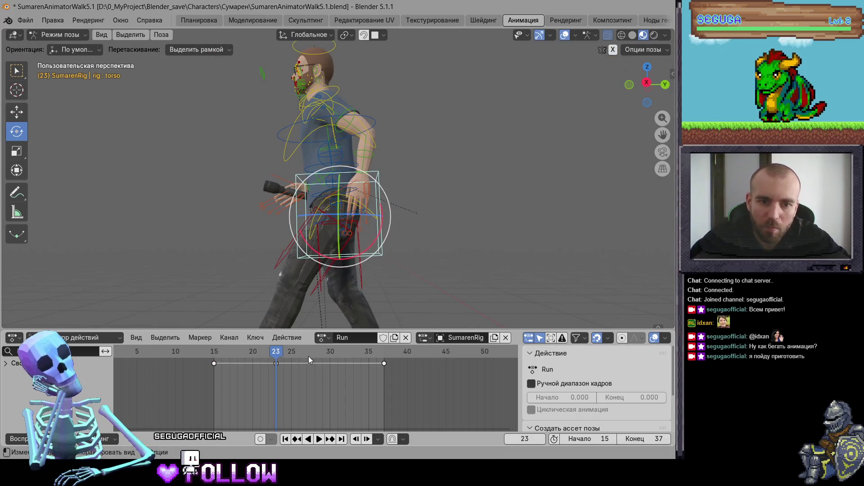
key(space)
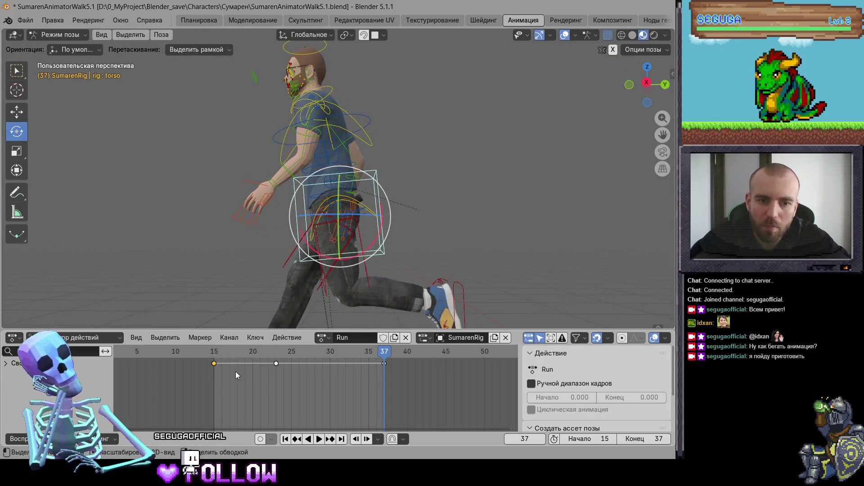
key(i)
key(space)
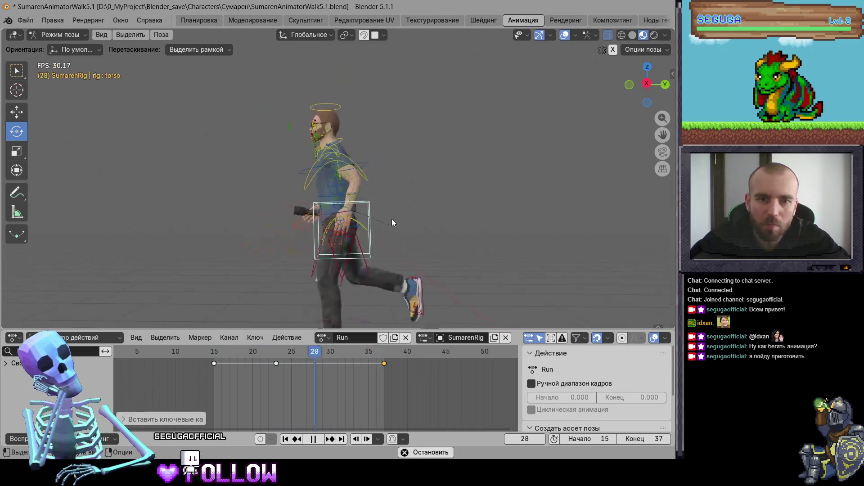
At frame 24, swing the left upper arm (upper_arm_fk.L) 11.5° on X
middle_drag(392, 219, 489, 221)
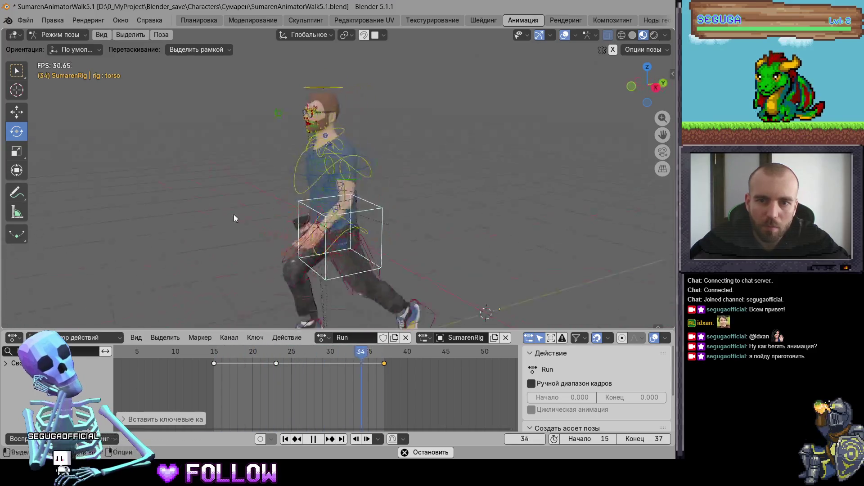
middle_drag(233, 215, 328, 198)
key(space)
click(337, 174)
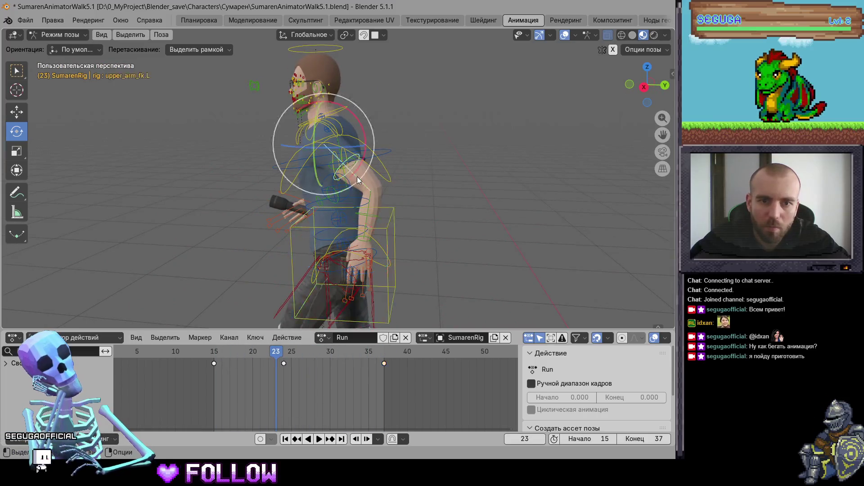
click(282, 354)
key(r)
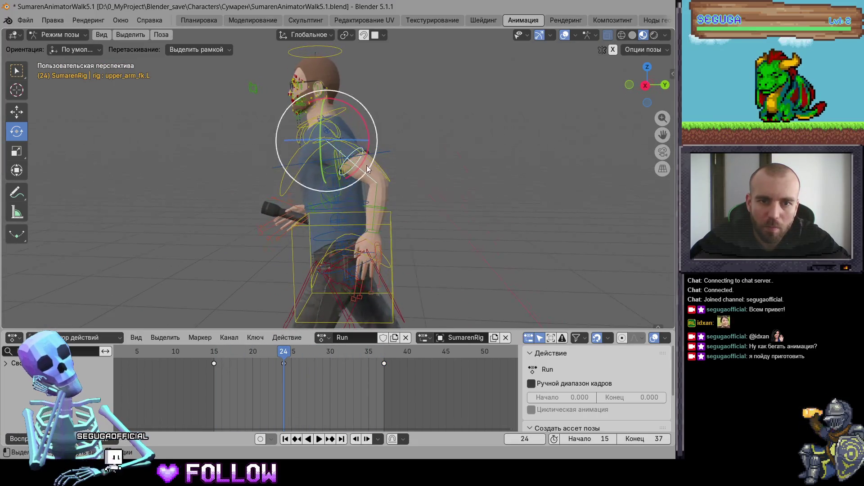
key(x)
click(393, 244)
Bend the left forearm (forearm_fk.L) and swing the upper arm further forward
shift+middle_drag(393, 244, 391, 167)
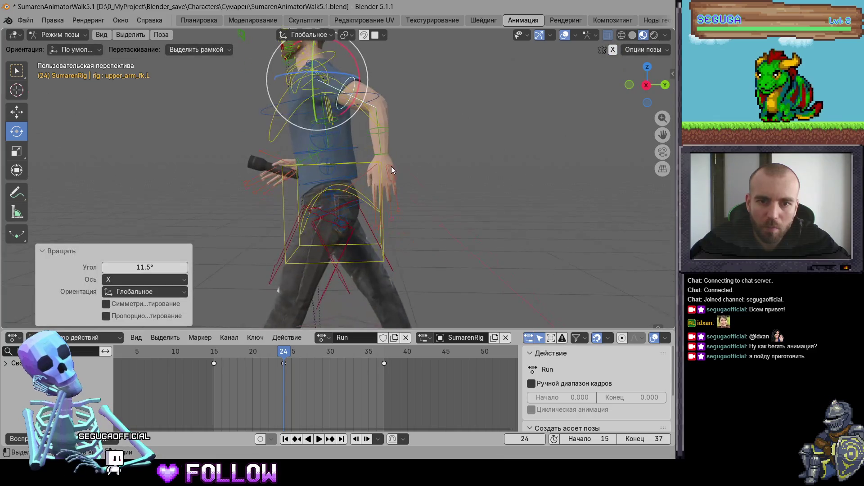
key(r)
click(376, 107)
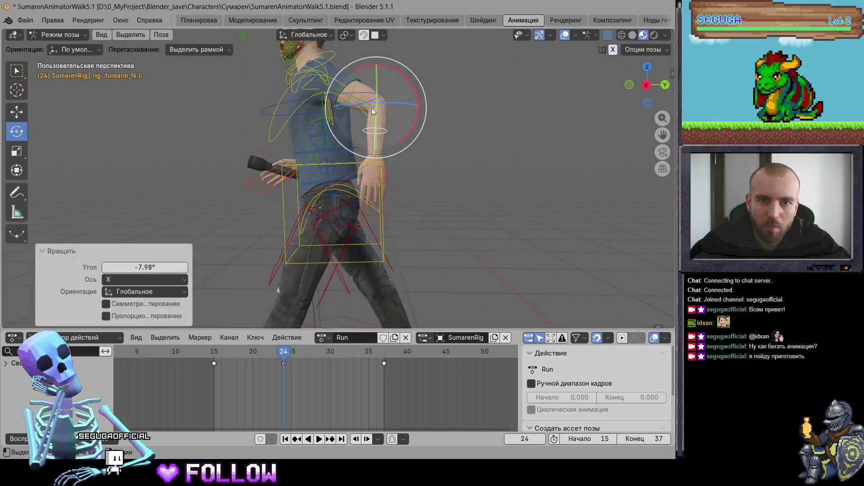
key(r)
drag(369, 104, 340, 226)
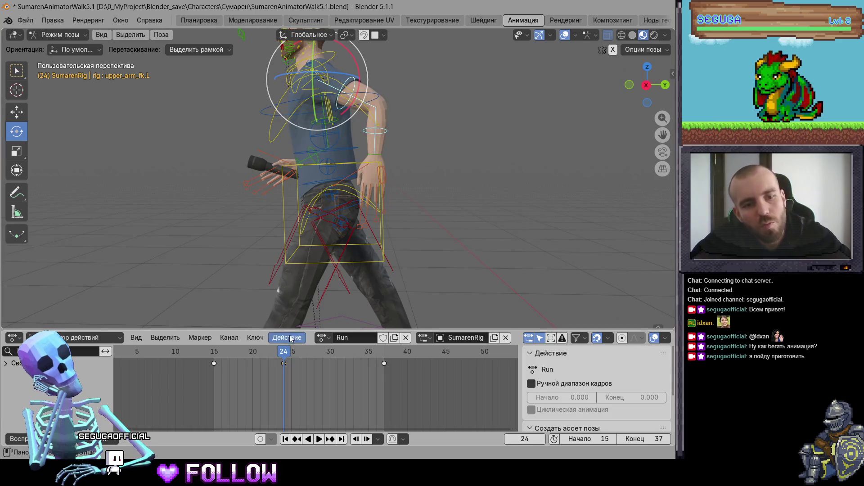
drag(273, 353, 227, 359)
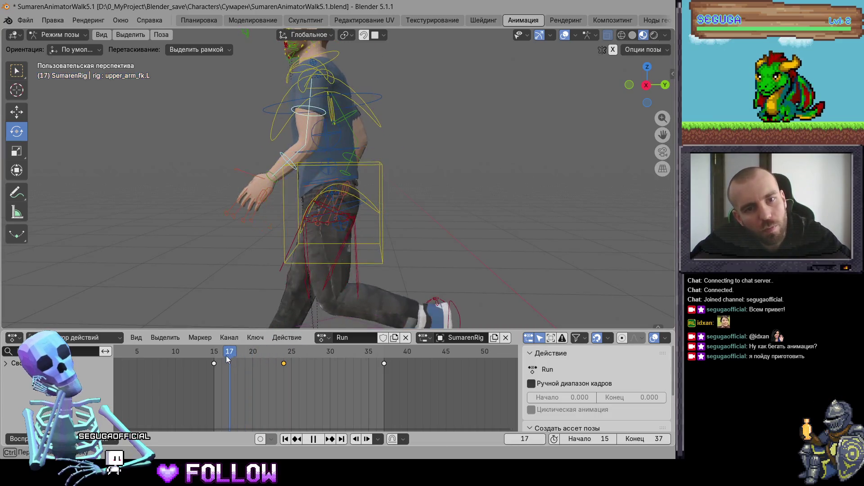
key(Escape)
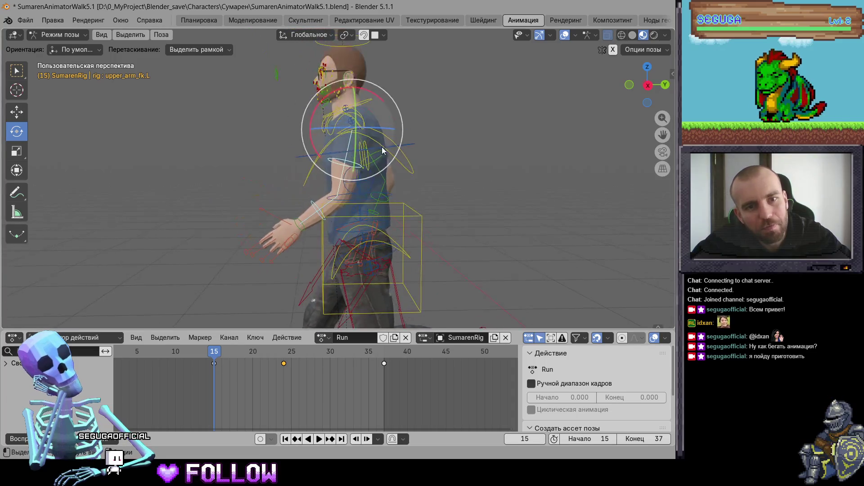
Swing the left upper arm back to -8.37° at frame 15, key frame 37, and play
drag(331, 96, 337, 93)
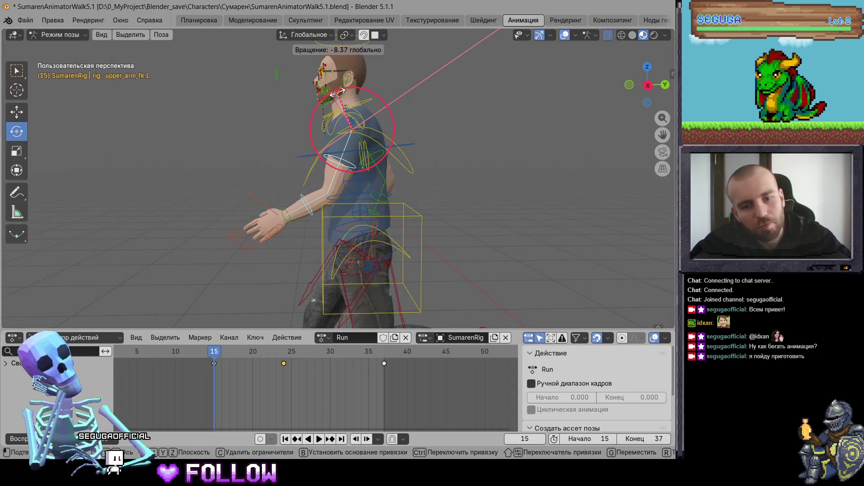
click(262, 392)
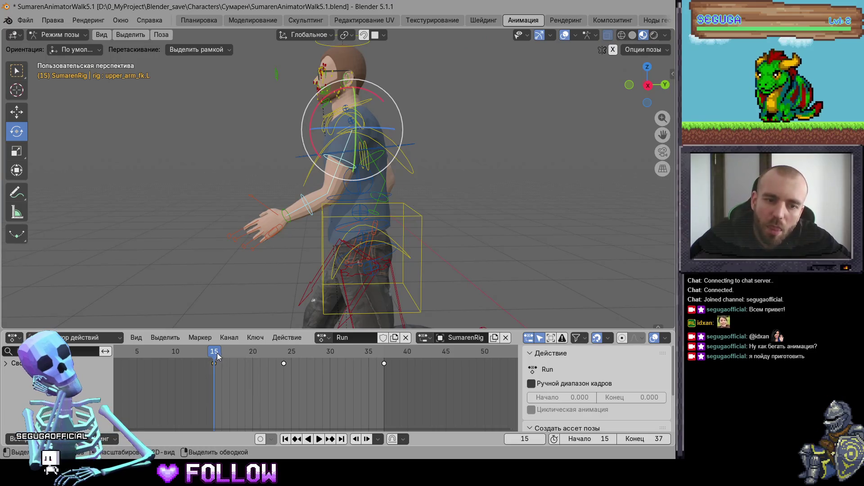
drag(218, 356, 383, 362)
key(i)
key(space)
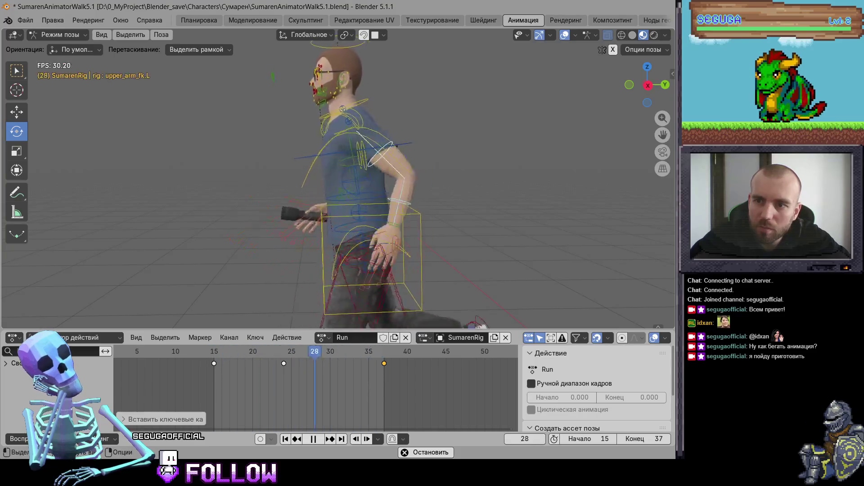
middle_drag(438, 194, 349, 196)
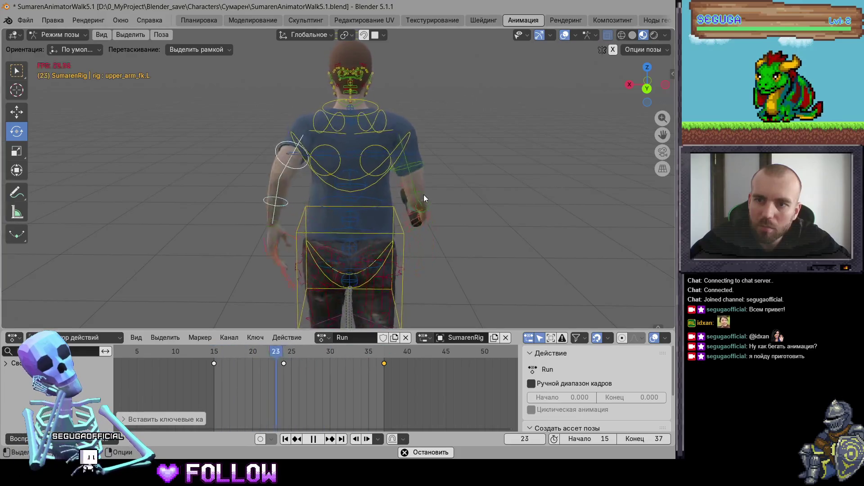
mouse_move(447, 187)
middle_down()
mouse_move(198, 181)
mouse_move(409, 234)
middle_up()
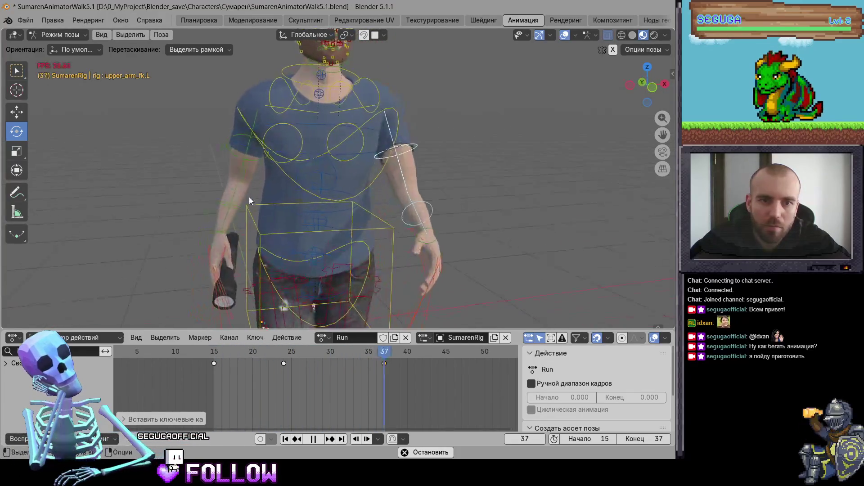
Stop playback, move to frame 15, and shrink the left thumb control
key(space)
click(419, 250)
key(Left)
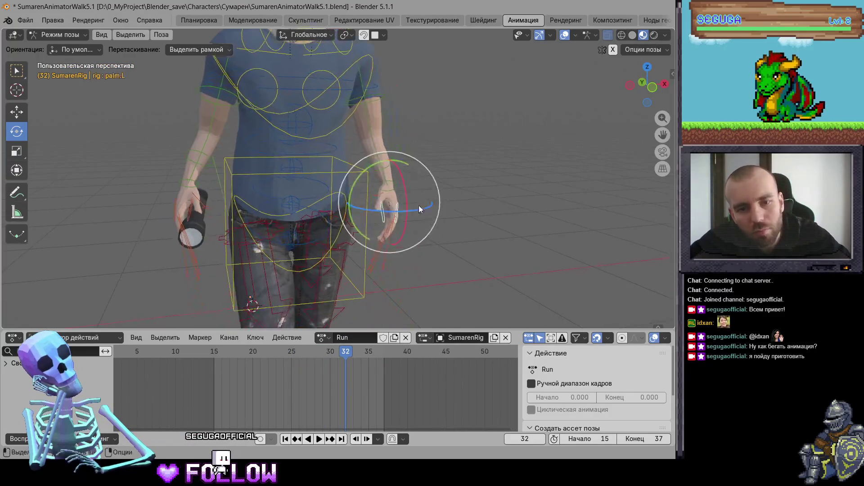
scroll(418, 205, up, 5)
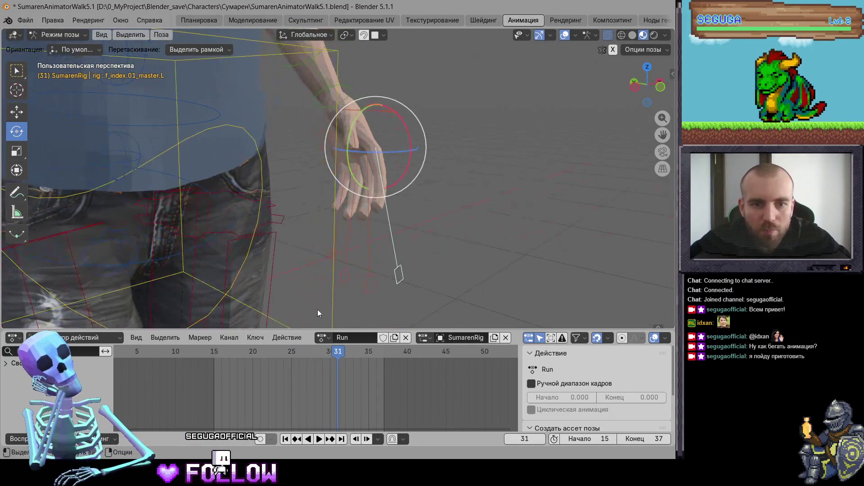
drag(275, 353, 214, 361)
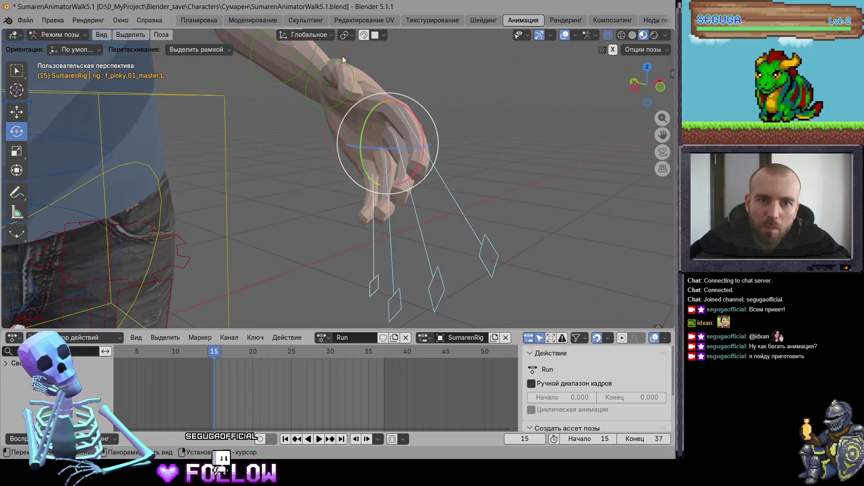
click(342, 56)
middle_drag(342, 56, 473, 155)
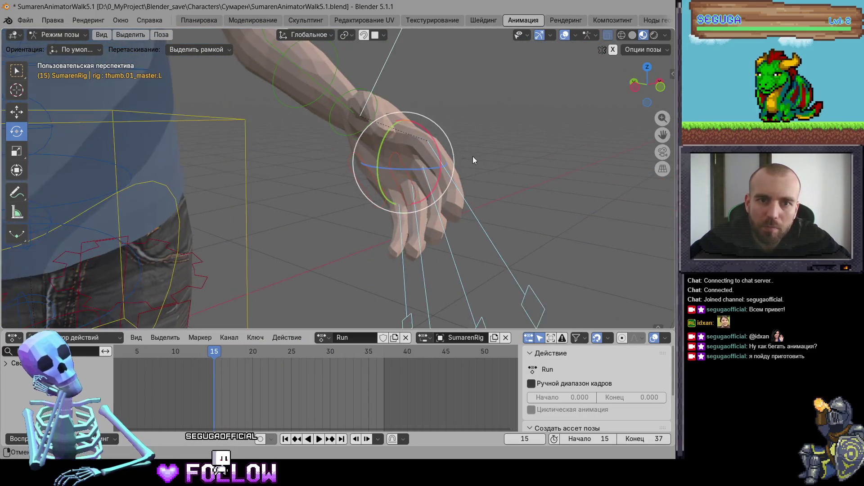
click(522, 173)
Curl the left index finger control
click(478, 224)
mouse_move(478, 225)
middle_down()
mouse_move(466, 173)
mouse_move(345, 129)
middle_up()
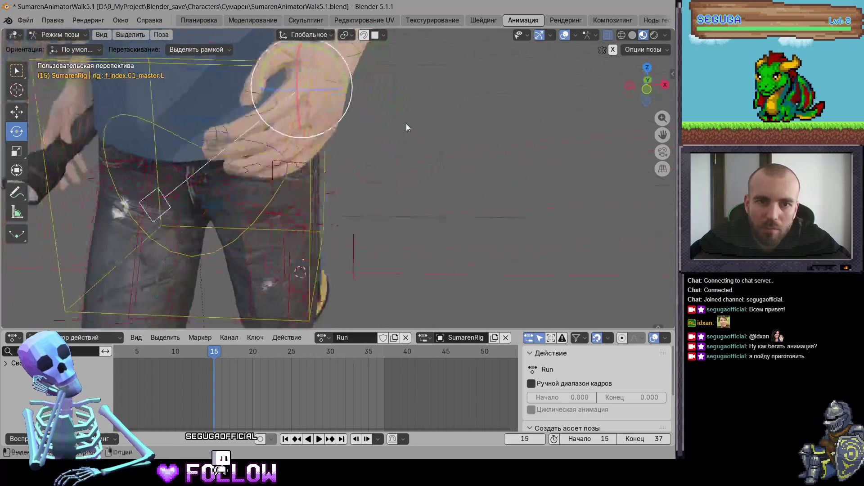
scroll(352, 144, up, 3)
scroll(355, 113, up, 3)
scroll(426, 110, up, 2)
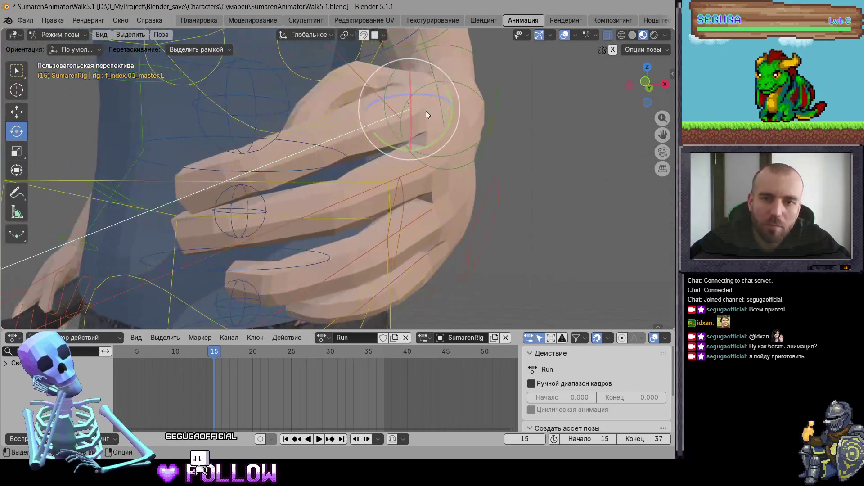
click(407, 120)
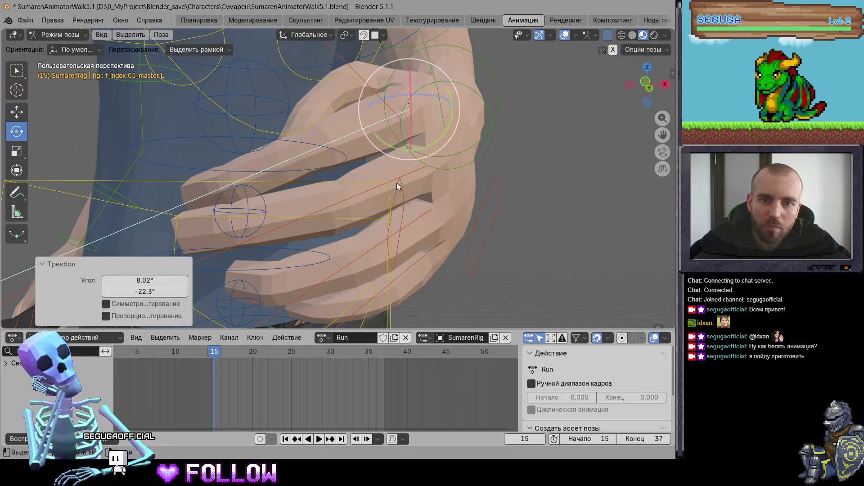
Curl the left middle finger with free trackball rotation
click(396, 182)
mouse_move(415, 185)
middle_down()
mouse_move(397, 151)
mouse_move(408, 144)
middle_up()
drag(408, 148, 484, 121)
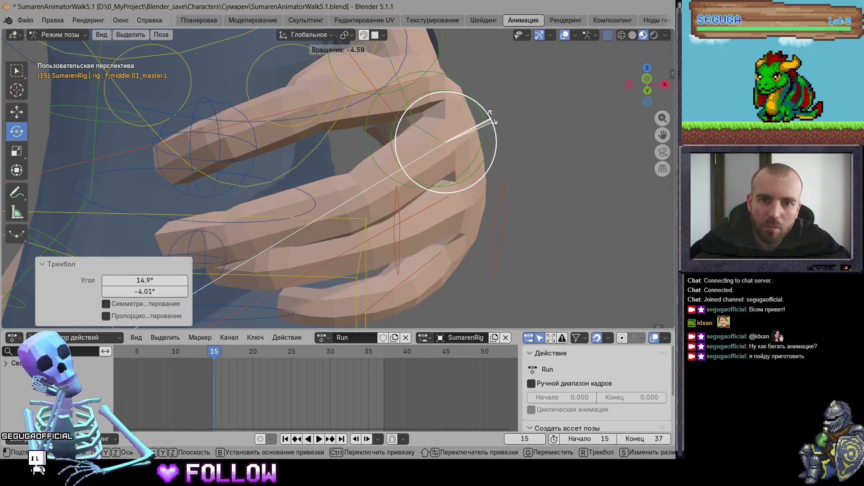
middle_drag(484, 121, 468, 135)
drag(473, 141, 476, 134)
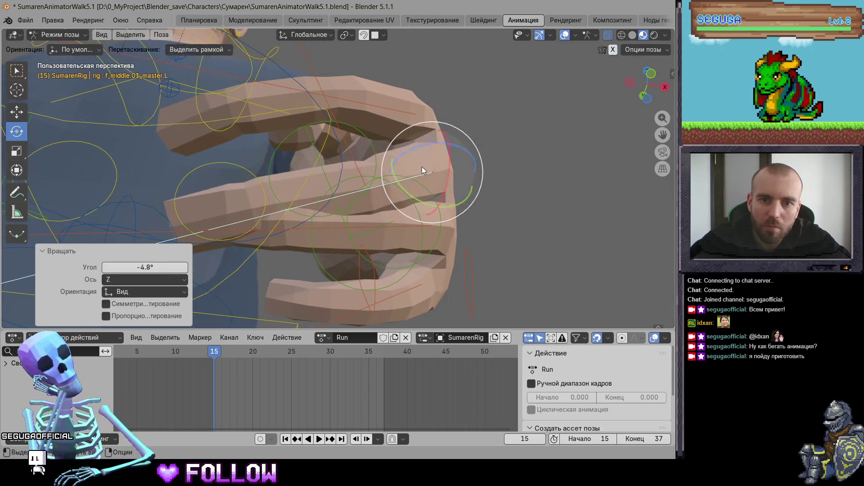
drag(423, 170, 416, 157)
mouse_move(416, 156)
middle_down()
mouse_move(523, 204)
mouse_move(338, 183)
mouse_move(175, 198)
mouse_move(383, 190)
middle_up()
click(329, 172)
Curl the left ring finger, rotating it 12.5° about X
click(382, 190)
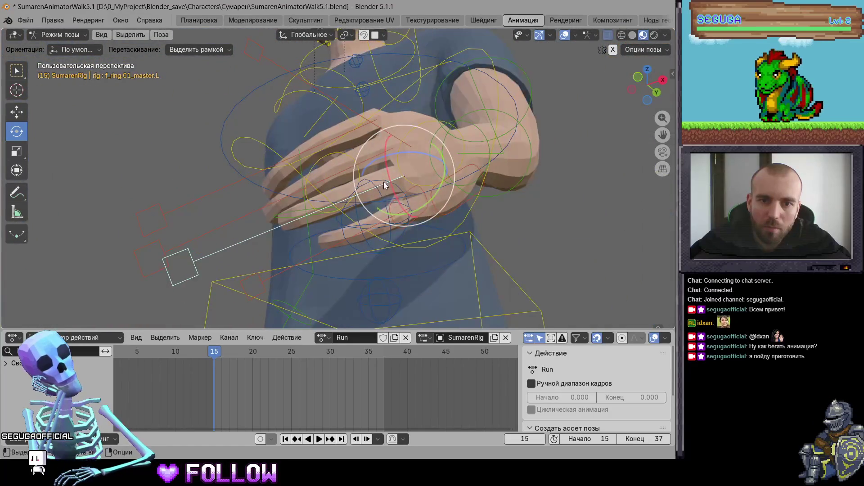
click(404, 177)
drag(392, 180, 398, 179)
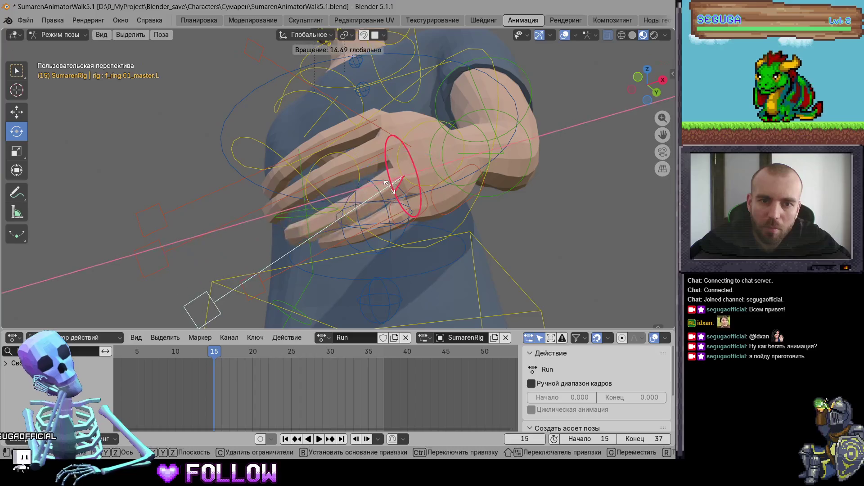
middle_drag(398, 180, 470, 166)
key(r)
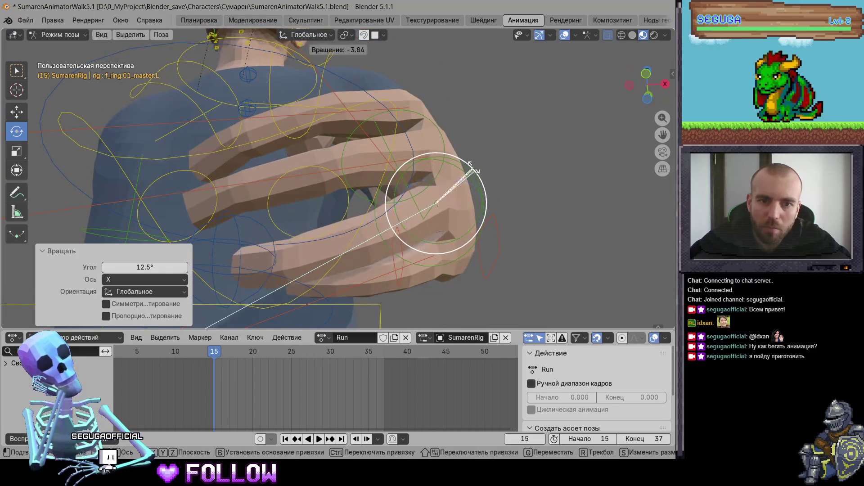
drag(427, 196, 422, 186)
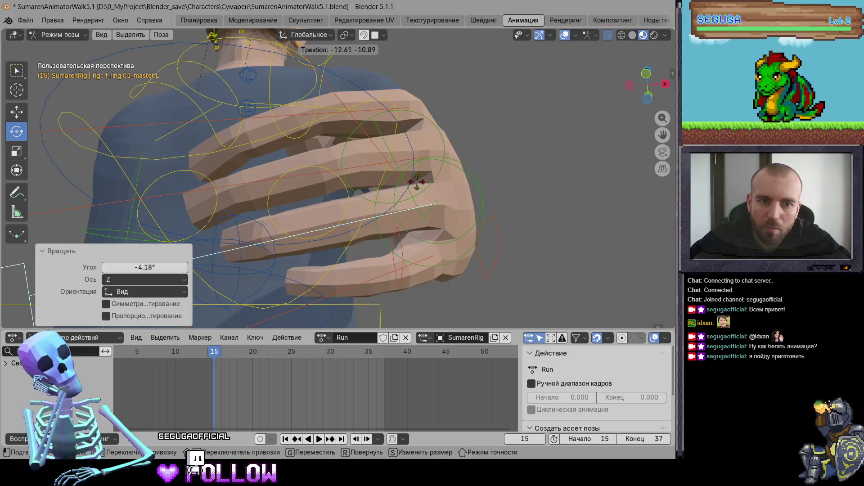
click(436, 204)
Curl the left pinky finger control
mouse_move(435, 204)
middle_down()
mouse_move(476, 198)
mouse_move(297, 252)
middle_up()
click(321, 284)
key(r)
key(r)
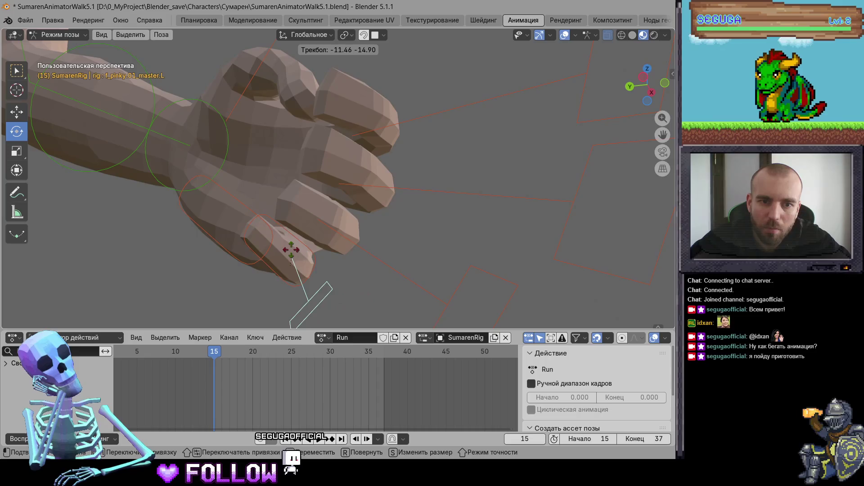
click(293, 249)
Rotate the left thumb 10.3° and scale it to 0.951, then select all finger controls
mouse_move(317, 214)
middle_down()
mouse_move(314, 247)
mouse_move(339, 258)
middle_up()
scroll(355, 231, down, 3)
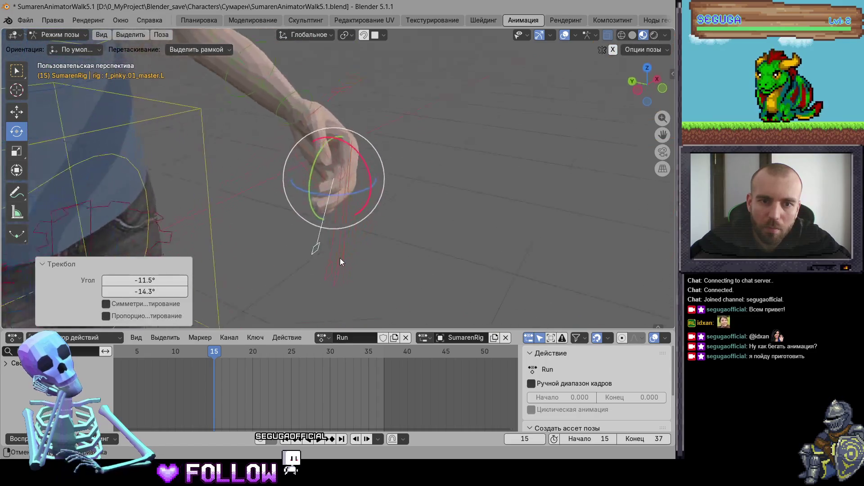
click(325, 126)
mouse_move(325, 126)
middle_down()
mouse_move(385, 148)
mouse_move(471, 141)
mouse_move(424, 128)
middle_up()
click(390, 158)
click(463, 140)
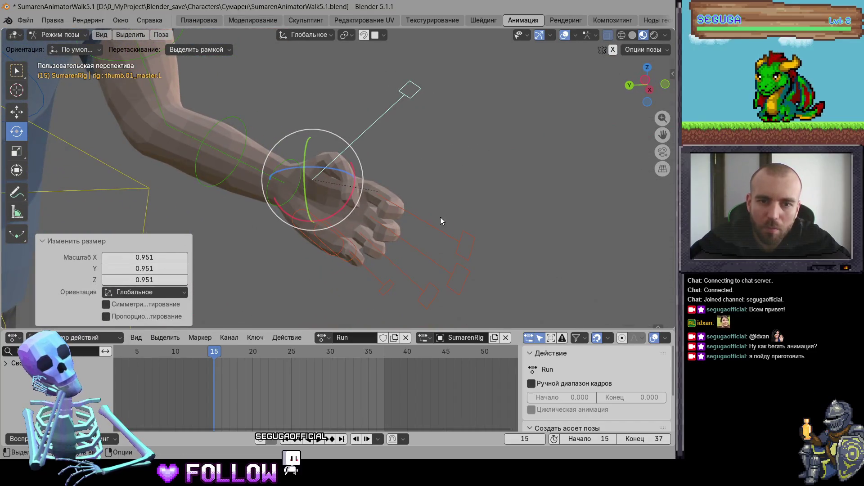
drag(389, 291, 386, 285)
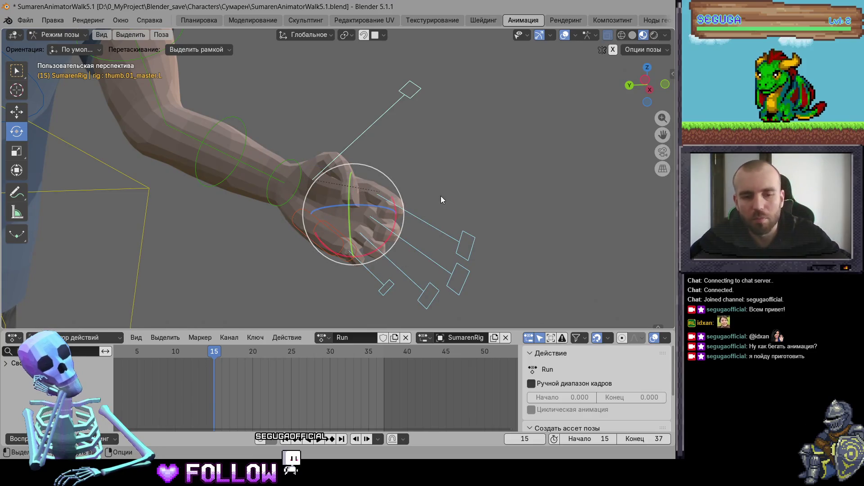
middle_drag(442, 196, 362, 214)
Scale the left hand's finger controls to open the hand at frame 24
key(space)
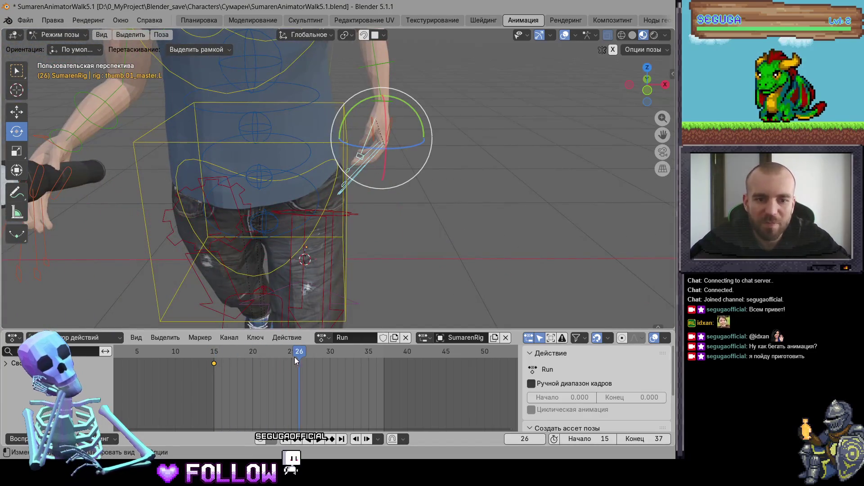
scroll(434, 196, up, 5)
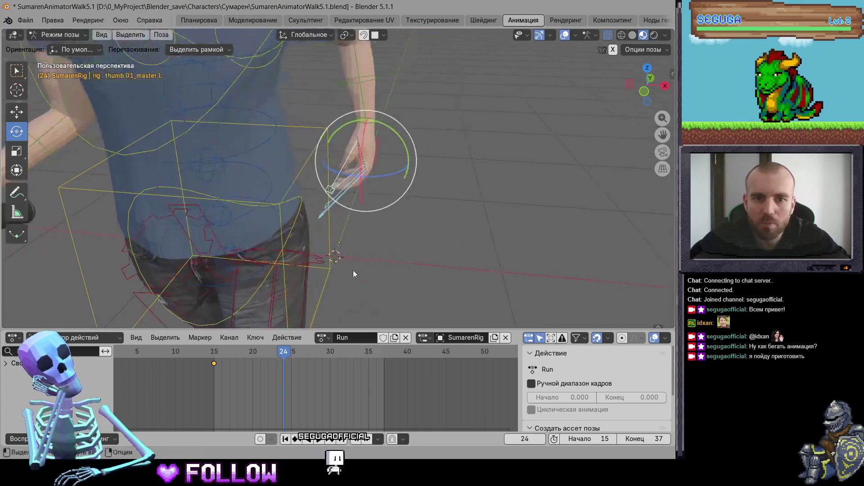
middle_drag(434, 195, 436, 258)
key(s)
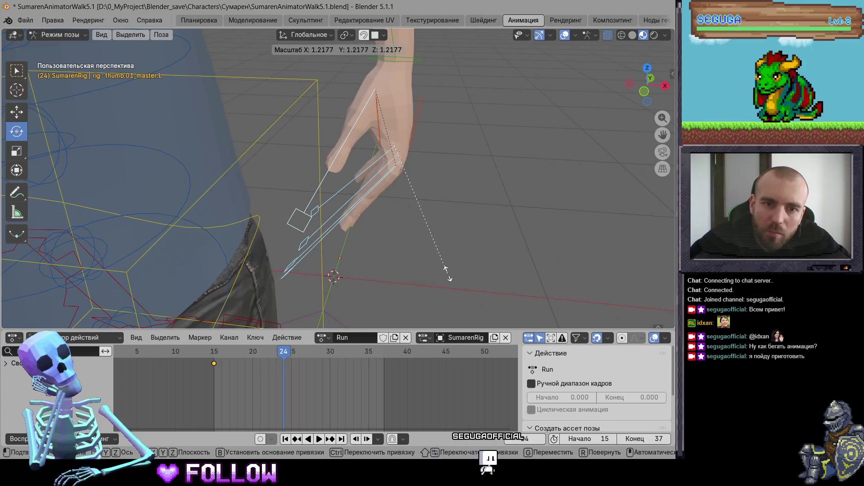
click(449, 270)
Rotate the index finger control open
mouse_move(334, 233)
middle_down()
mouse_move(403, 304)
mouse_move(309, 290)
mouse_move(347, 124)
middle_up()
click(404, 303)
key(KP_Decimal)
scroll(308, 290, down, 4)
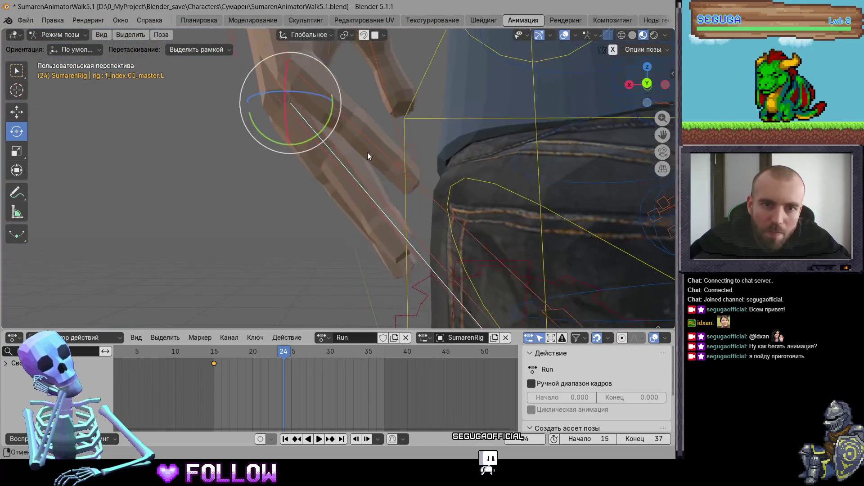
click(351, 145)
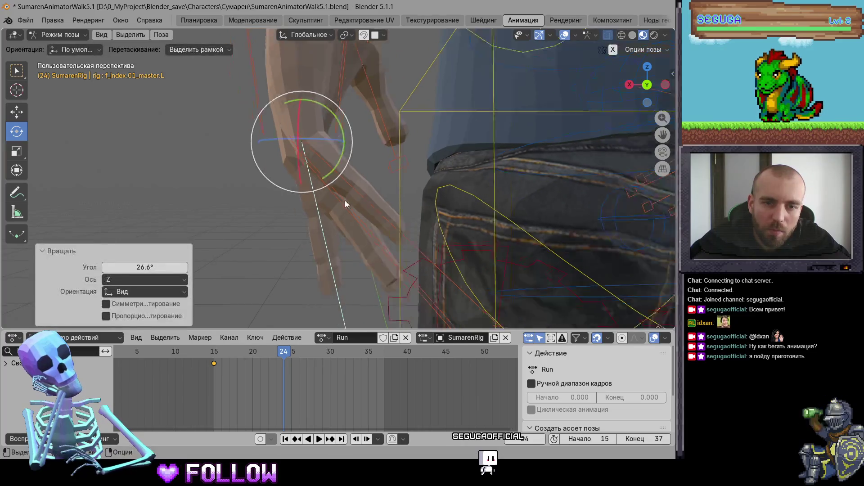
Rotate and scale the middle finger control to relax it
middle_drag(345, 201, 413, 234)
click(448, 198)
middle_drag(447, 198, 330, 225)
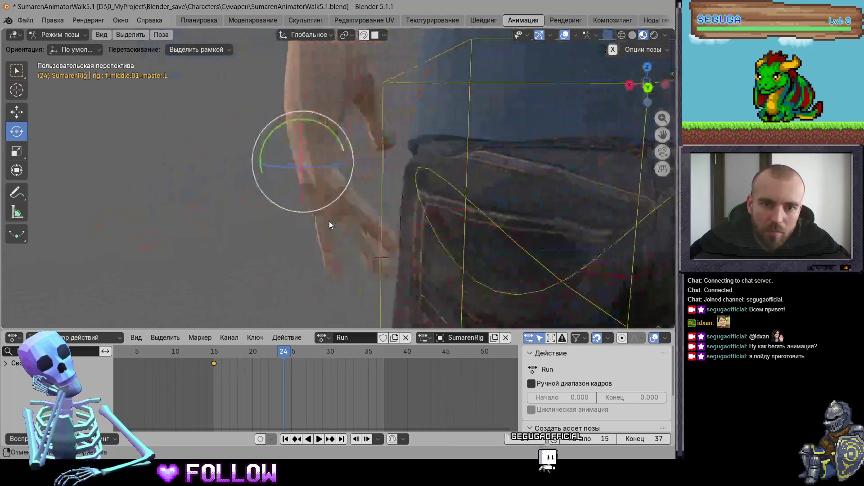
click(354, 171)
shift+middle_drag(353, 171, 356, 90)
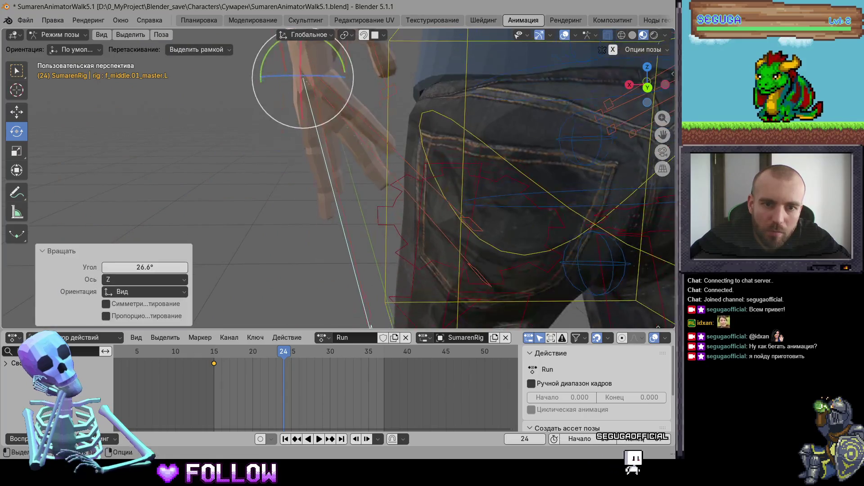
click(385, 168)
Scale the ring finger open and rotate the pinky control 38.1°
click(391, 179)
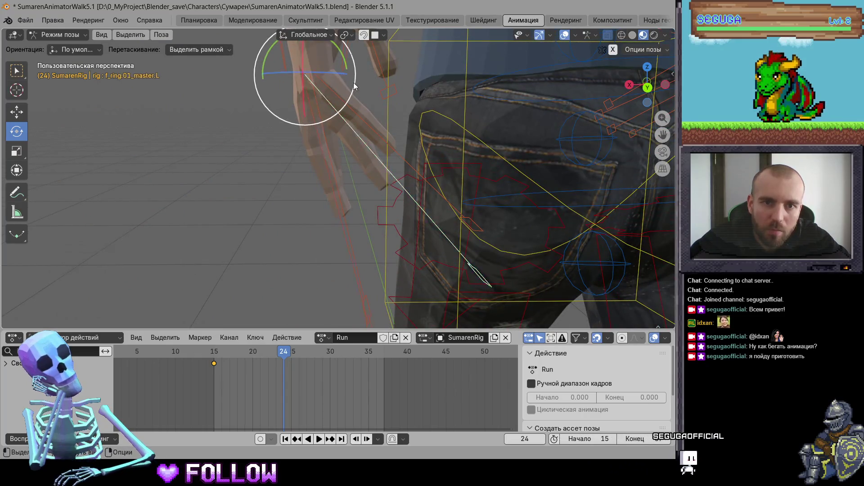
drag(355, 84, 356, 111)
click(395, 135)
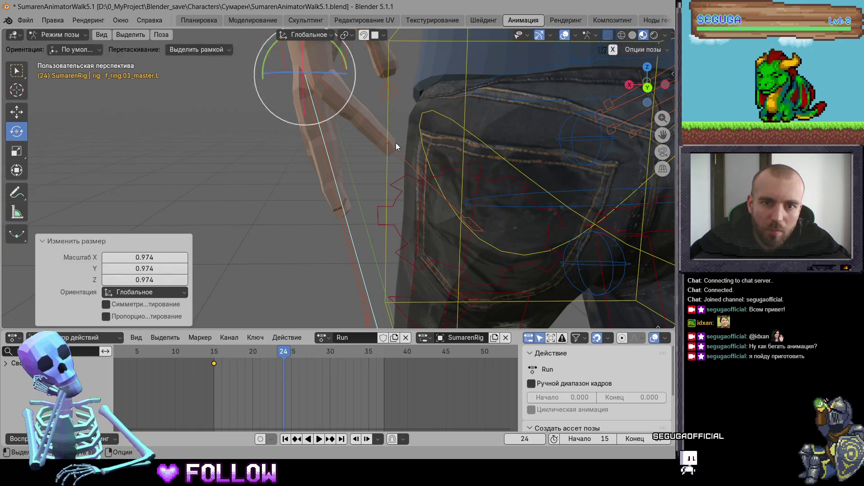
click(395, 142)
drag(360, 121, 361, 120)
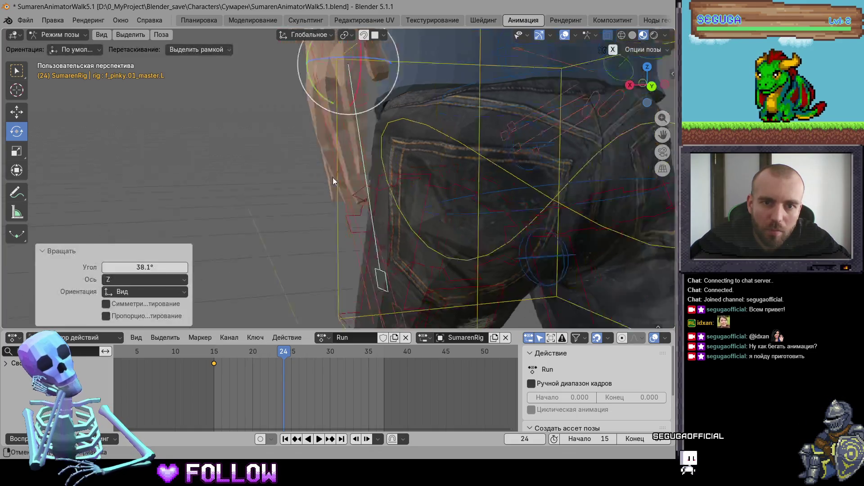
mouse_move(333, 177)
middle_down()
mouse_move(241, 164)
mouse_move(360, 206)
mouse_move(361, 131)
middle_up()
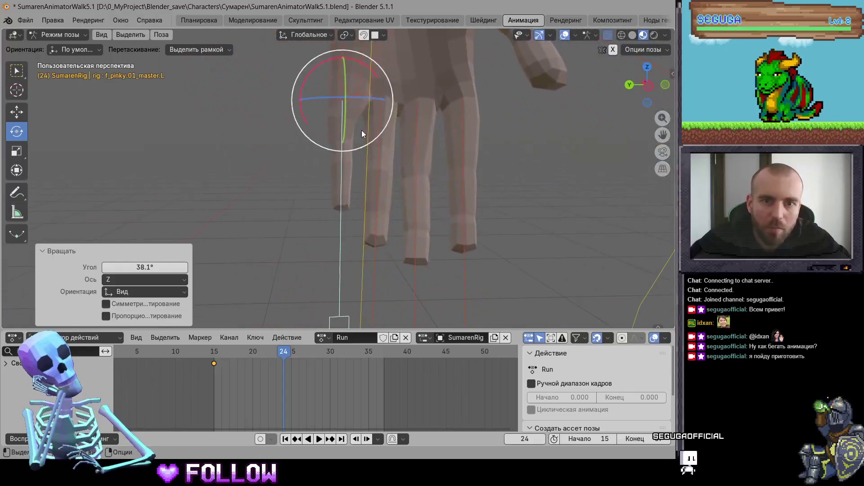
Refine the index and middle finger rotations
click(473, 258)
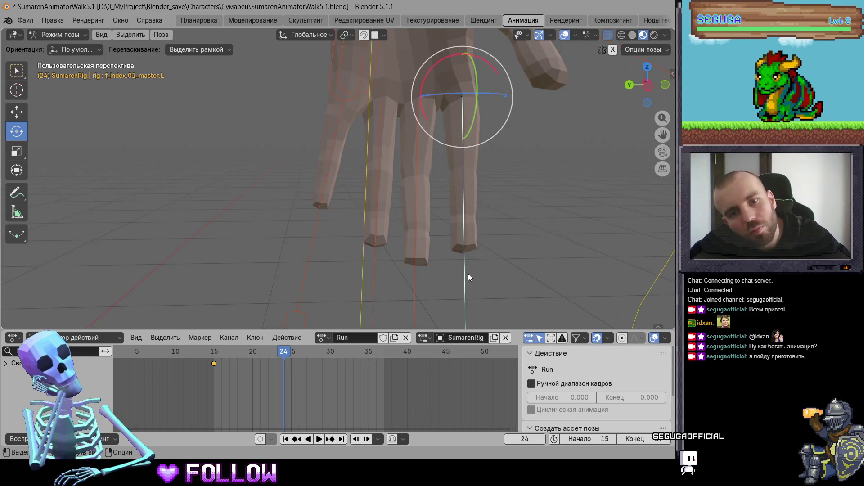
click(511, 112)
click(415, 272)
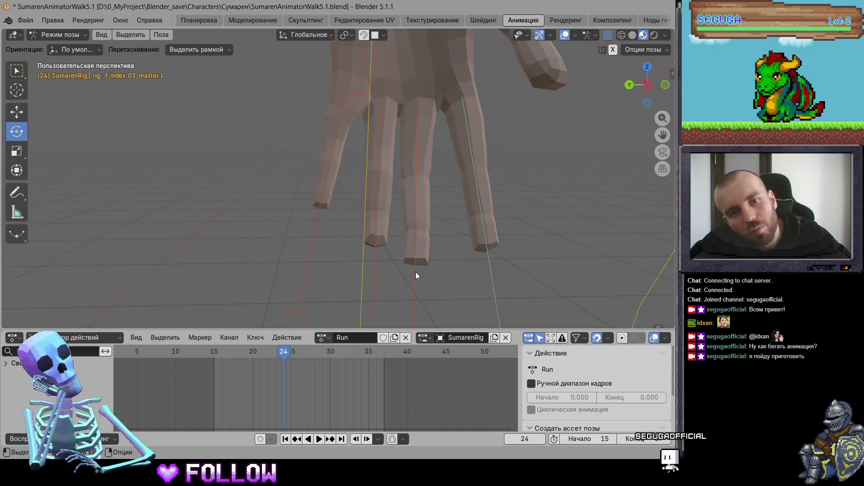
key(r)
click(463, 140)
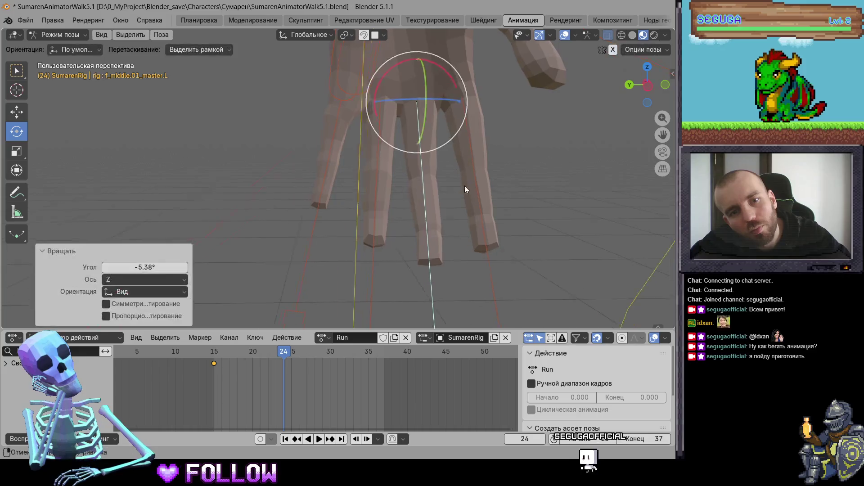
mouse_move(465, 185)
middle_down()
mouse_move(270, 158)
mouse_move(405, 286)
mouse_move(324, 218)
mouse_move(312, 266)
mouse_move(393, 215)
mouse_move(331, 215)
middle_up()
scroll(287, 179, down, 2)
Scale the ring finger up slightly and key all finger controls at frame 24
click(380, 227)
key(s)
click(377, 233)
drag(331, 217, 371, 218)
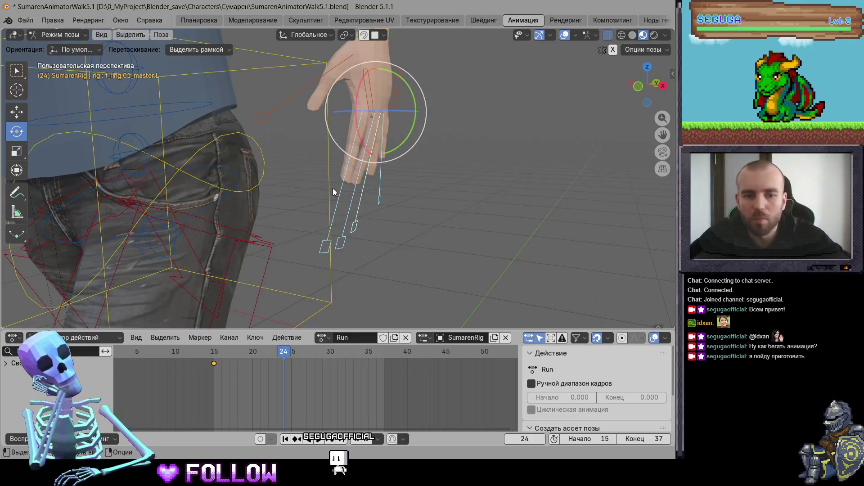
key(i)
Rotate the thumb control into a relaxed pose
middle_drag(333, 188, 323, 173)
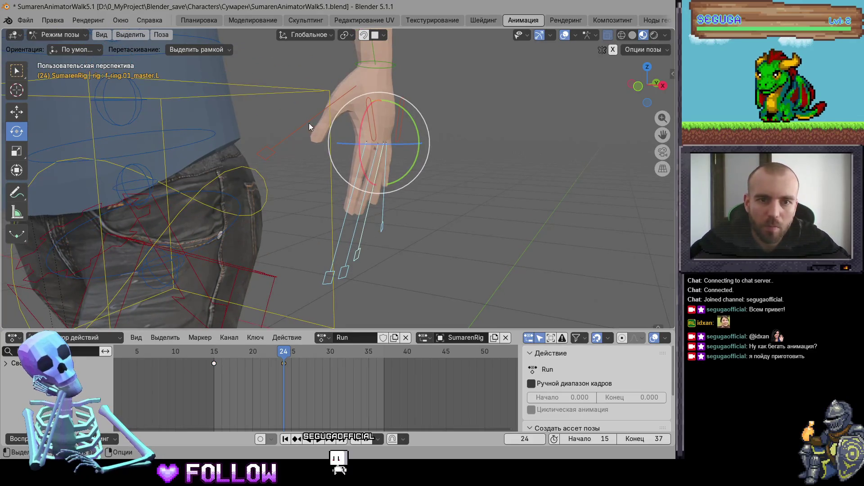
middle_drag(308, 126, 298, 90)
click(347, 113)
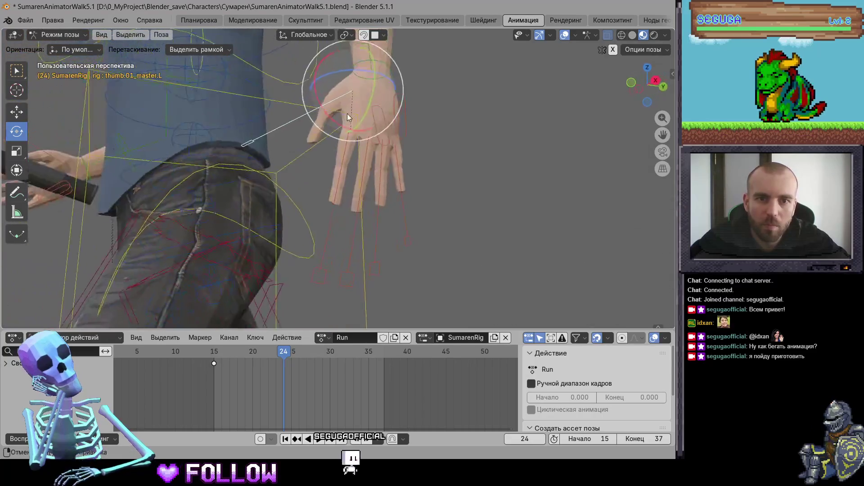
middle_drag(347, 117, 397, 88)
click(408, 99)
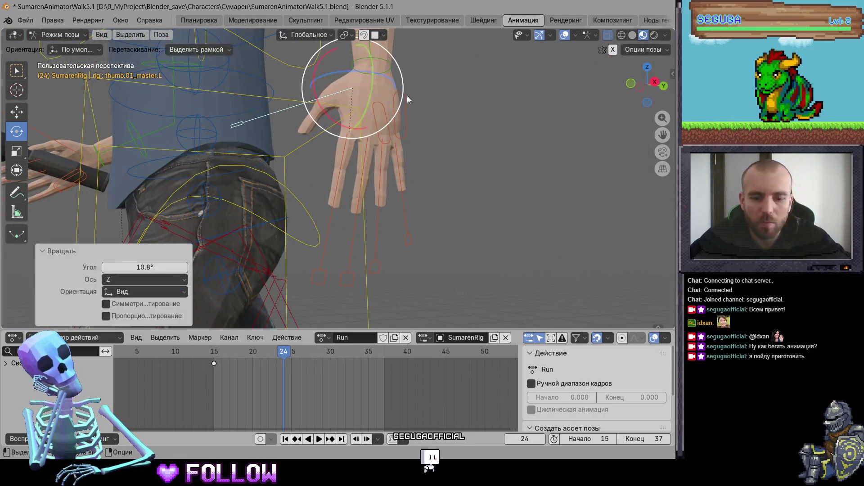
scroll(265, 181, down, 3)
middle_drag(265, 181, 338, 220)
At frame 37, box-select the finger controls and delete their keyframes
drag(296, 357, 385, 364)
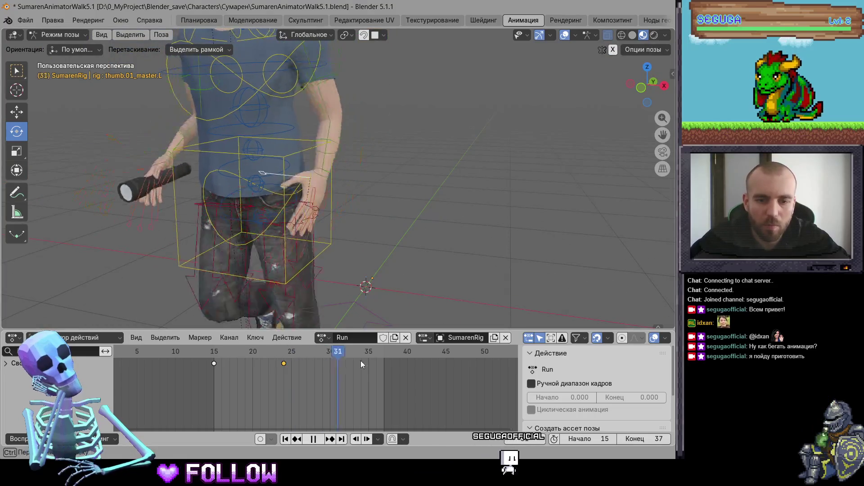
middle_drag(276, 273, 466, 266)
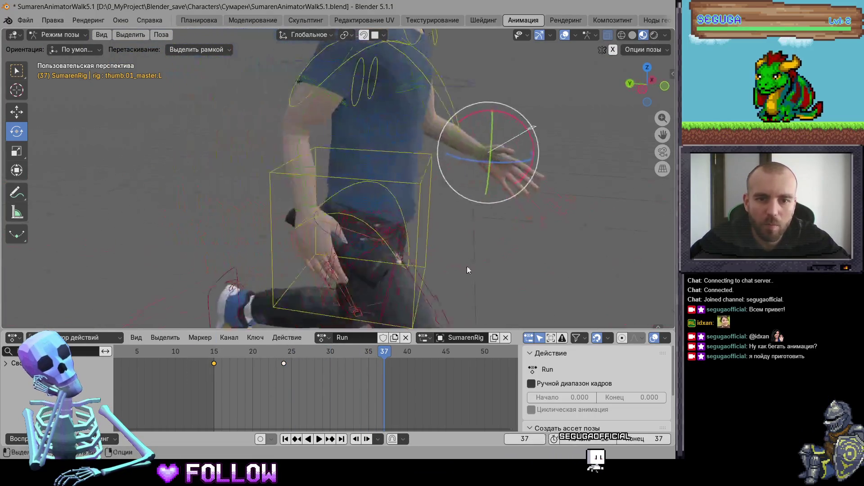
scroll(400, 264, up, 3)
scroll(495, 252, up, 2)
drag(521, 266, 451, 150)
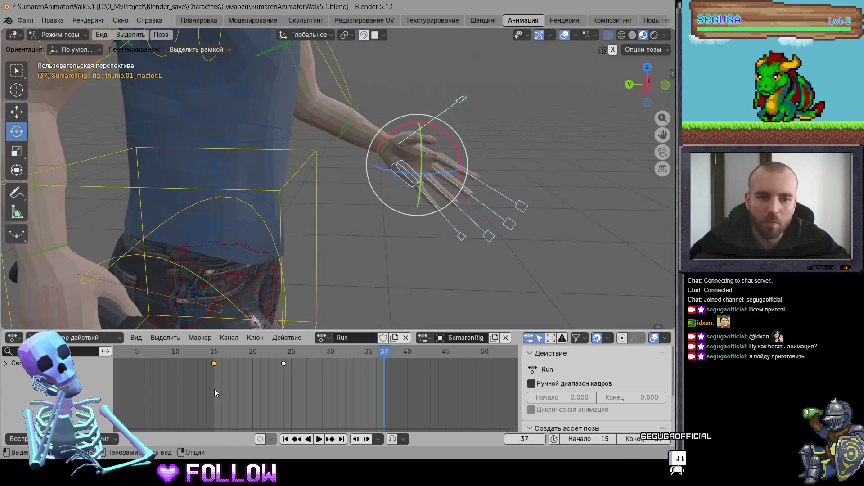
key(Delete)
Play the run loop to review it, then return to frame 15
key(space)
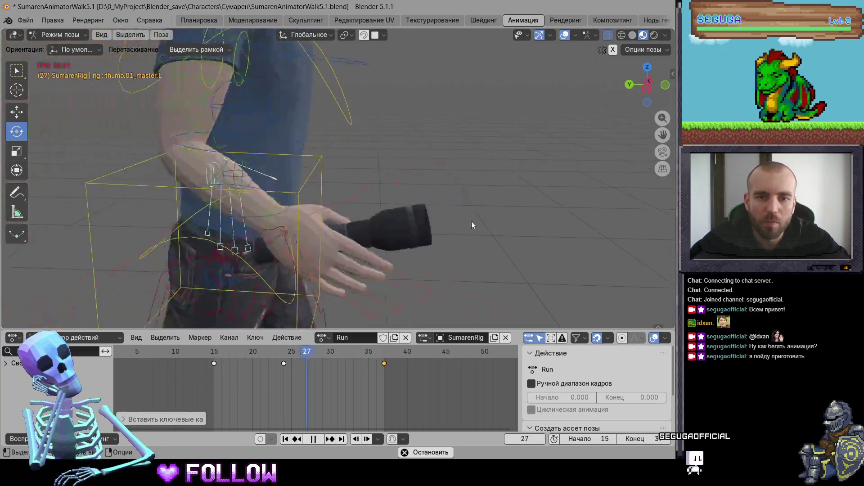
scroll(471, 211, down, 5)
mouse_move(471, 212)
middle_down()
mouse_move(355, 233)
mouse_move(279, 231)
middle_up()
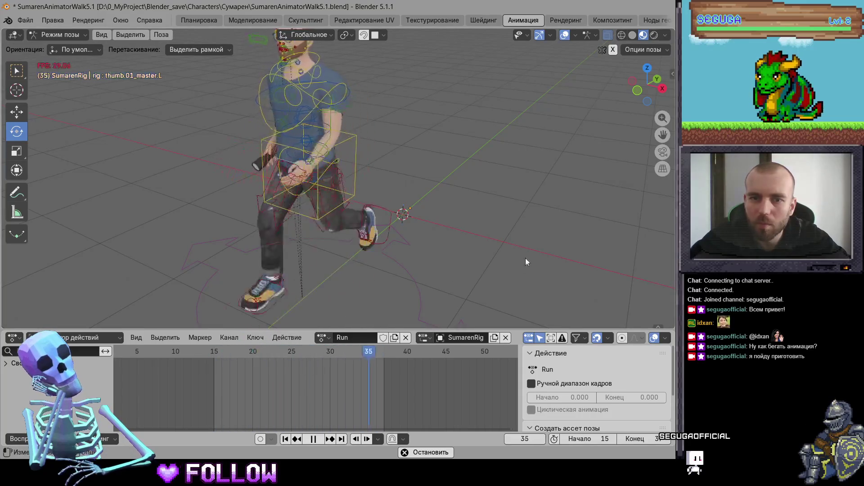
key(space)
mouse_move(258, 358)
mouse_down()
mouse_move(208, 358)
mouse_move(215, 364)
mouse_up()
Box-select the left hand's finger bones and key them at frame 15
scroll(268, 270, up, 5)
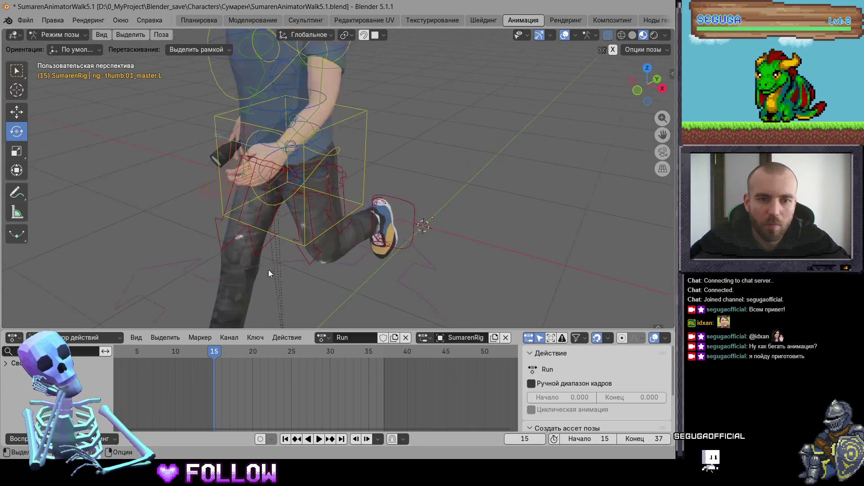
middle_drag(268, 269, 401, 256)
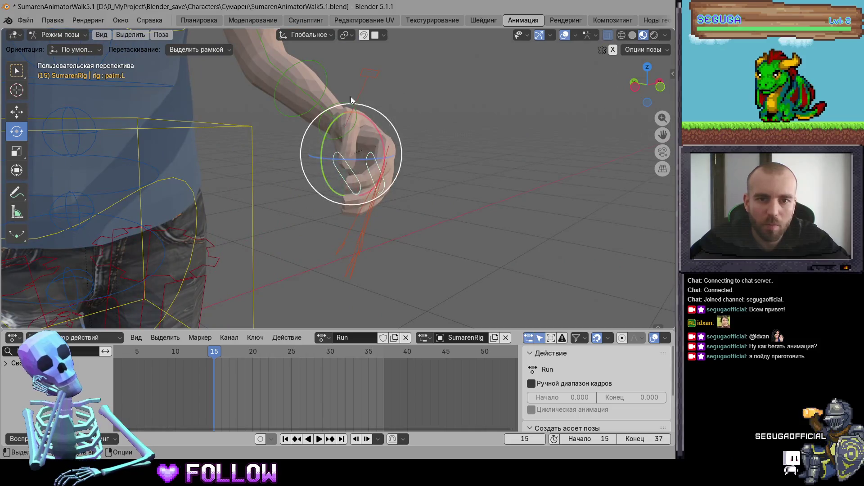
drag(352, 85, 416, 267)
middle_drag(416, 267, 364, 124)
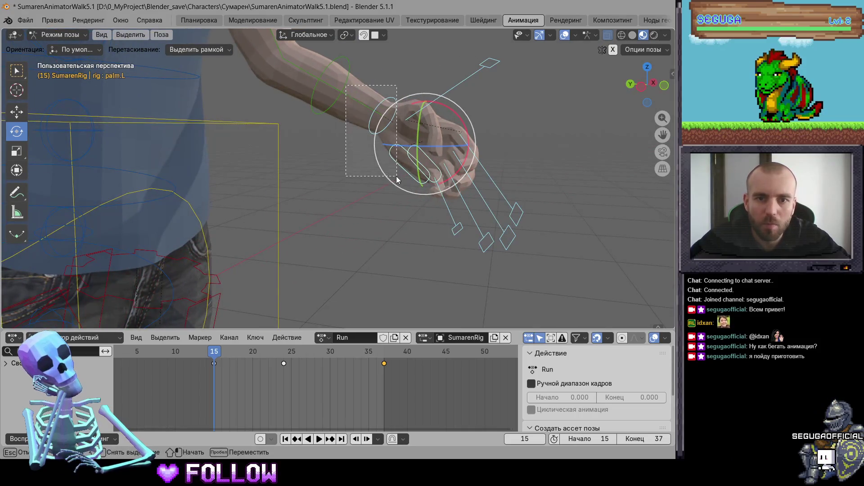
drag(396, 178, 398, 184)
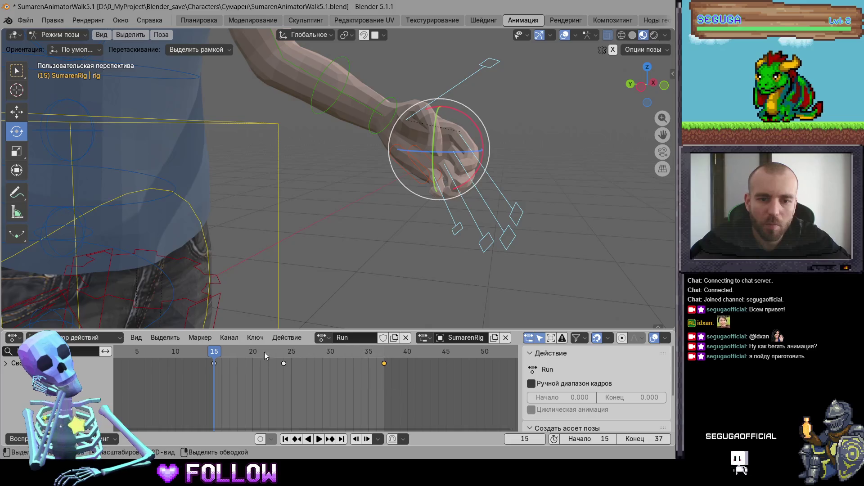
key(i)
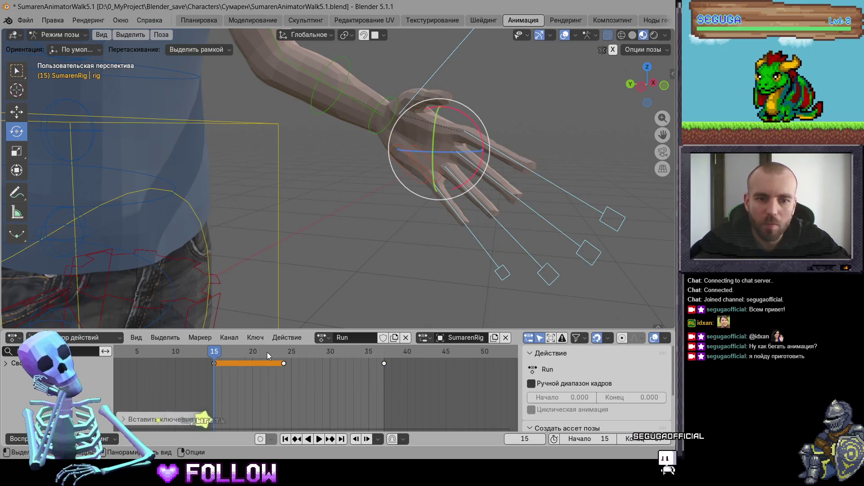
Scale the finger controls to 0.8671 at frame 24 and play the loop
key(space)
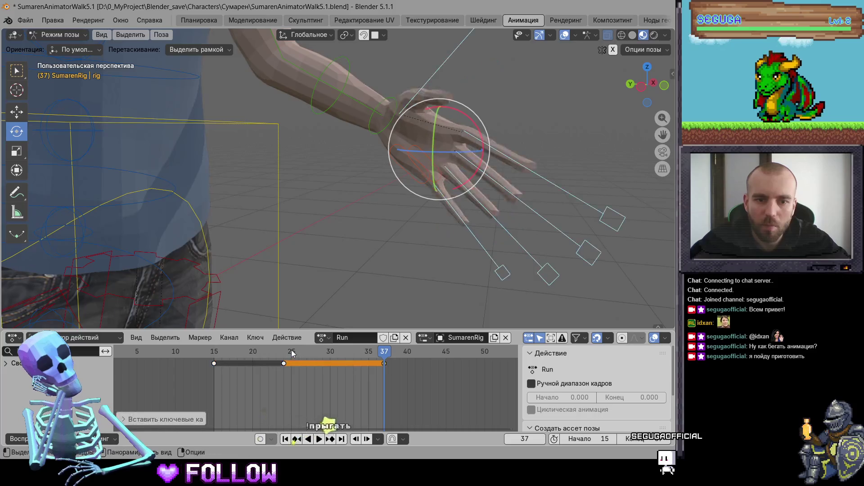
mouse_move(291, 349)
mouse_down()
mouse_move(223, 363)
mouse_move(282, 356)
mouse_up()
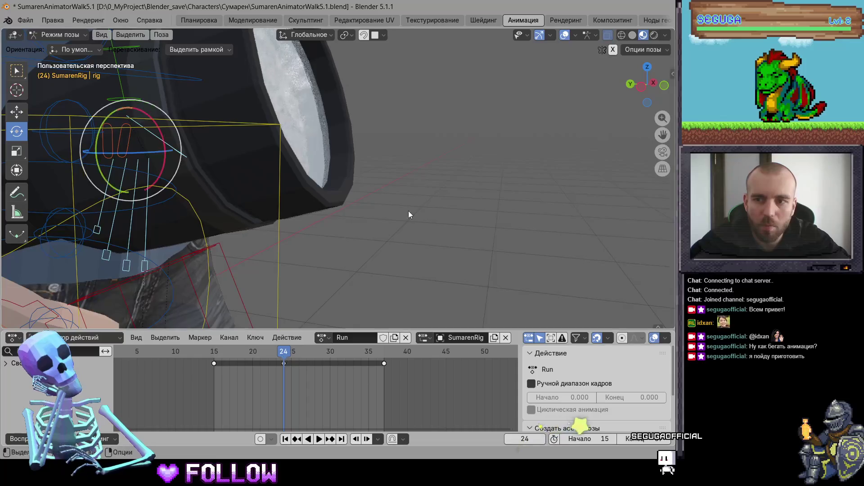
middle_drag(408, 210, 253, 229)
scroll(315, 249, up, 6)
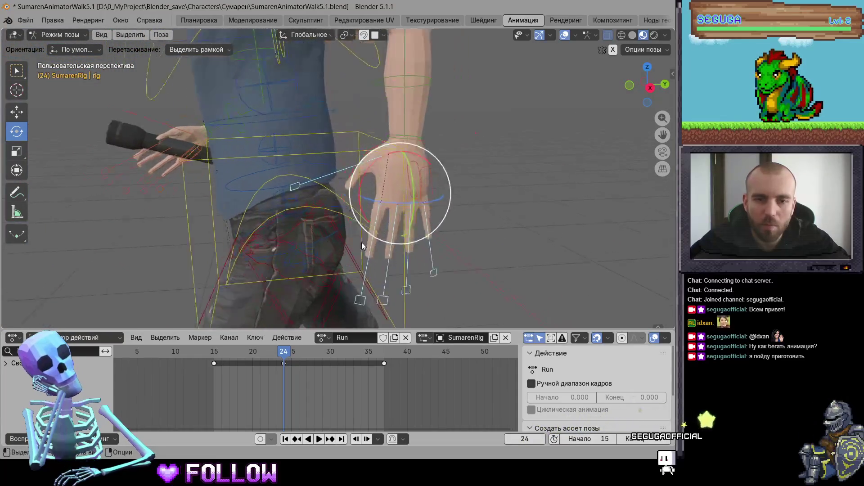
middle_drag(422, 256, 434, 247)
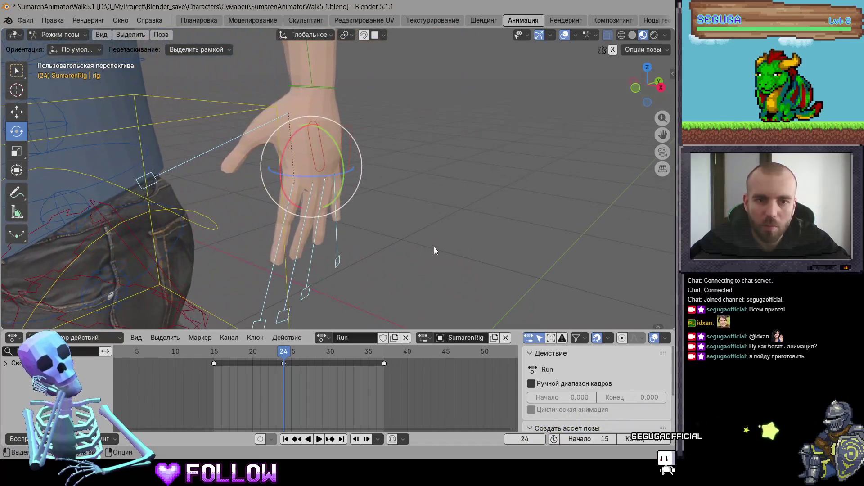
click(411, 240)
scroll(411, 240, down, 3)
scroll(412, 255, down, 2)
key(space)
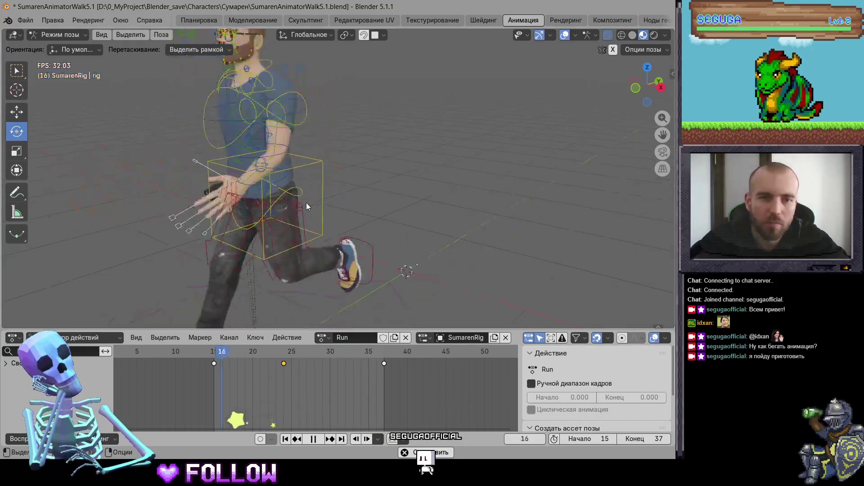
middle_drag(306, 202, 424, 189)
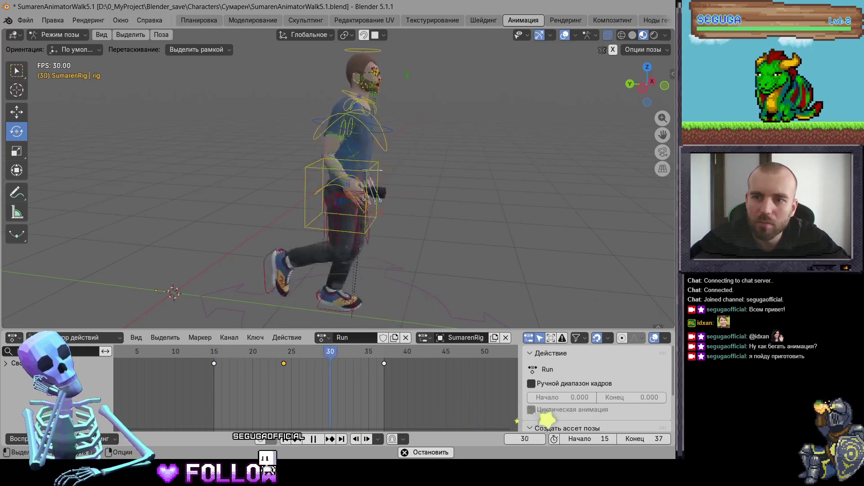
middle_drag(493, 173, 333, 172)
scroll(309, 131, up, 3)
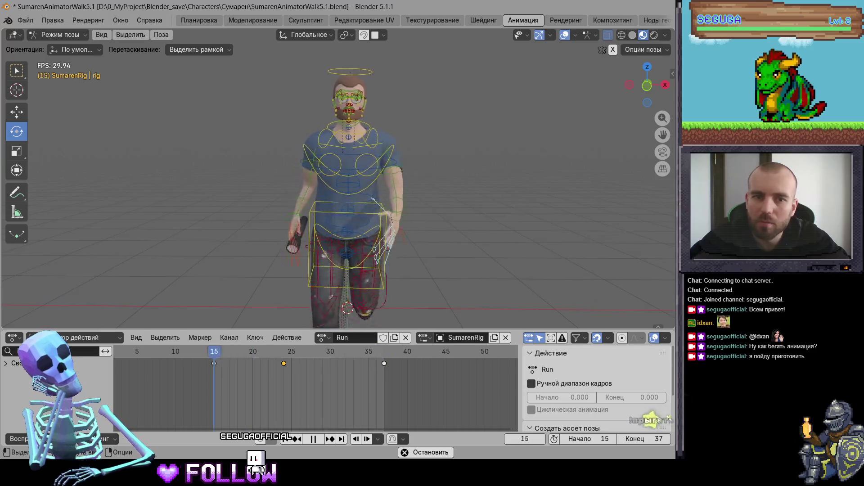
click(367, 193)
key(space)
key(space)
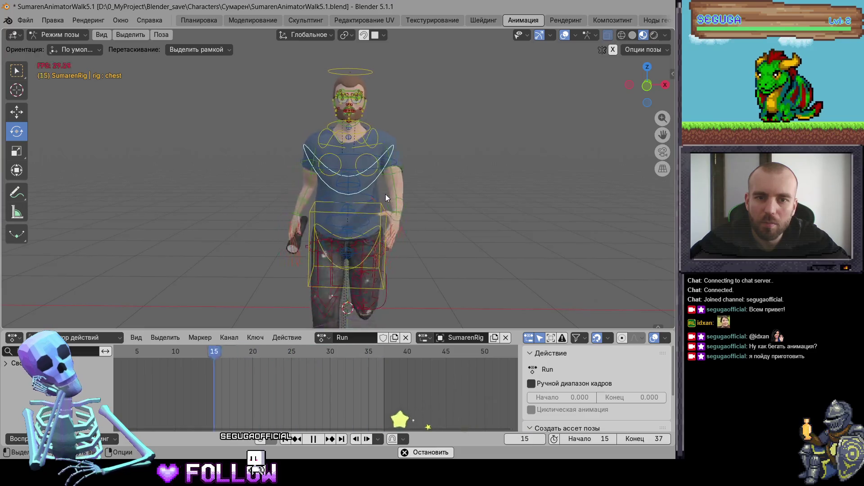
key(space)
middle_drag(417, 201, 597, 133)
click(645, 79)
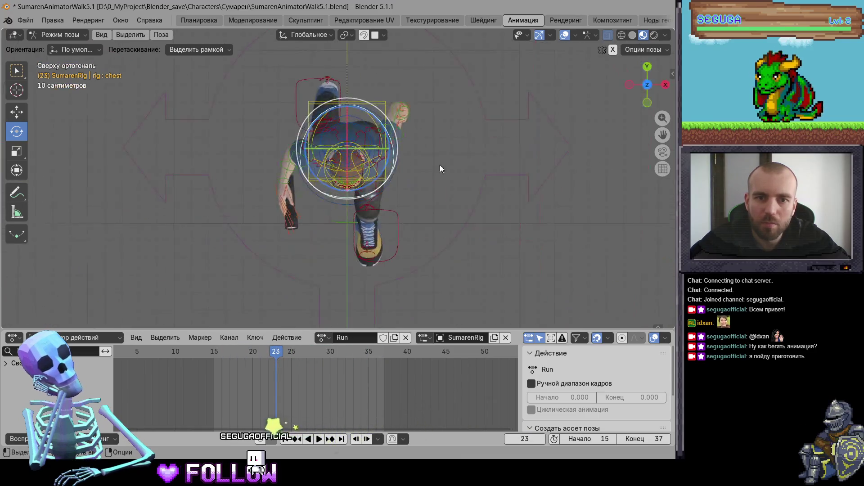
key(space)
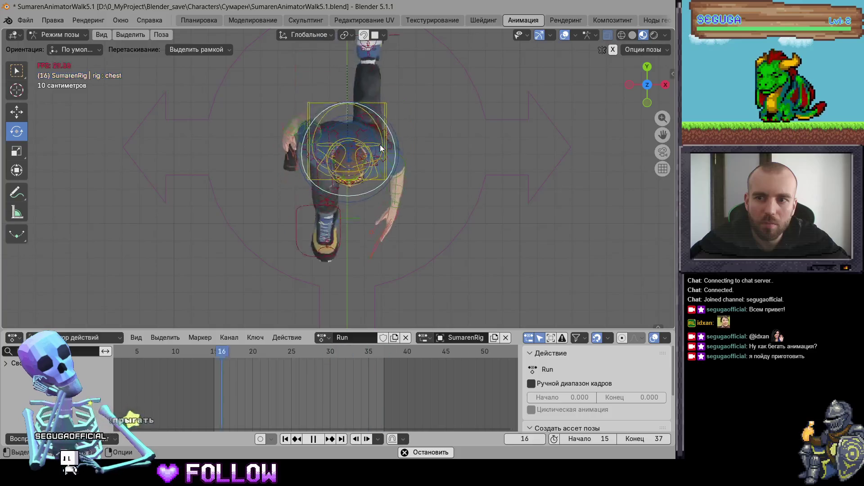
key(space)
mouse_move(314, 217)
middle_down()
mouse_move(279, 221)
mouse_move(327, 302)
middle_up()
click(278, 205)
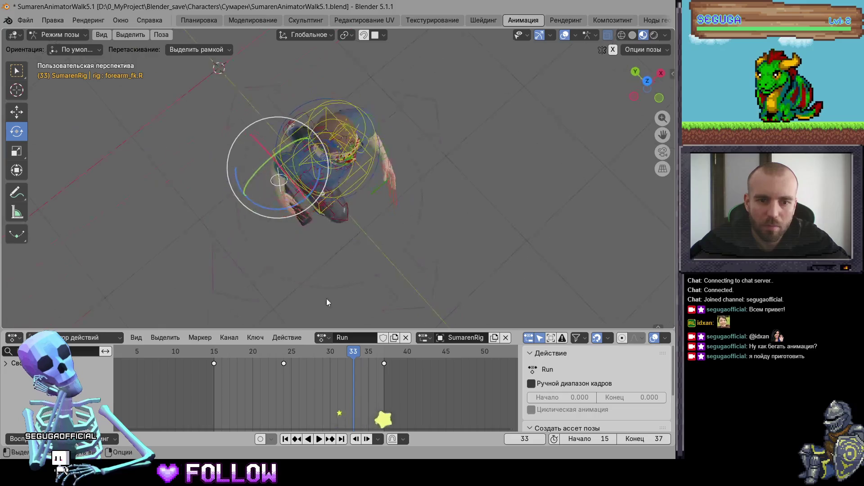
At frame 24, trackball-rotate forearm_fk.R by -6.88° and 6.3°
drag(300, 355, 283, 356)
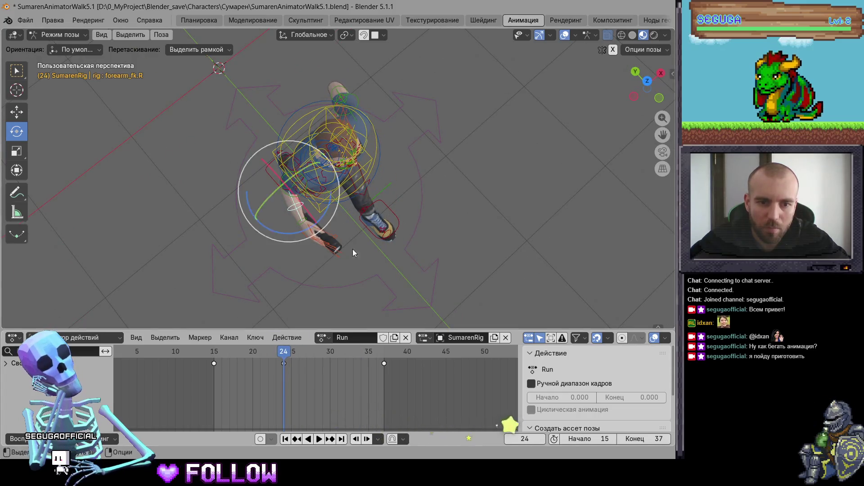
mouse_move(352, 250)
middle_down()
mouse_move(315, 243)
mouse_move(421, 203)
mouse_move(342, 198)
middle_up()
drag(383, 211, 406, 221)
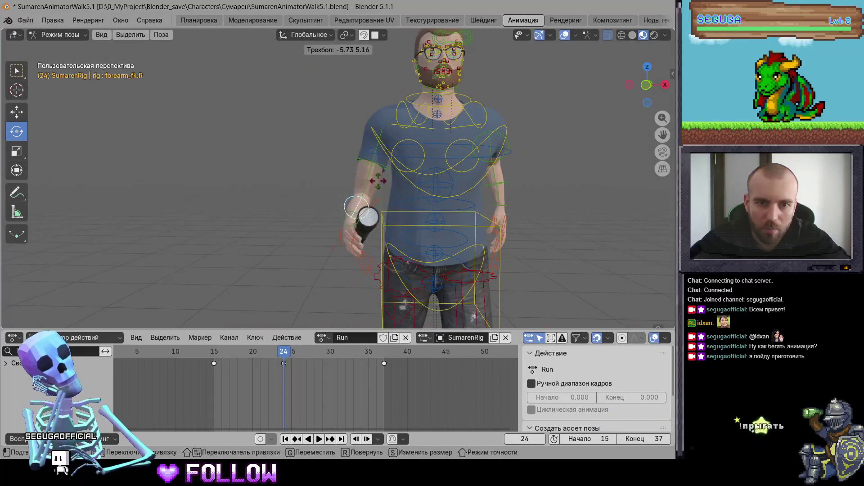
middle_drag(406, 221, 323, 214)
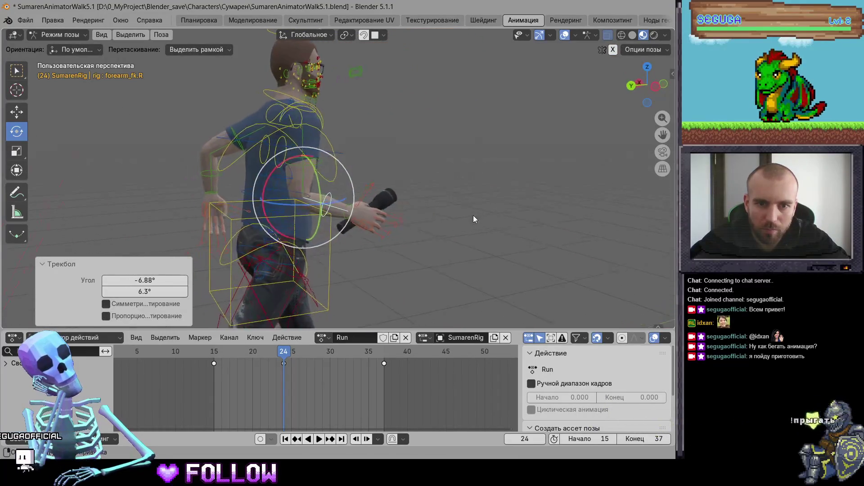
scroll(315, 215, down, 5)
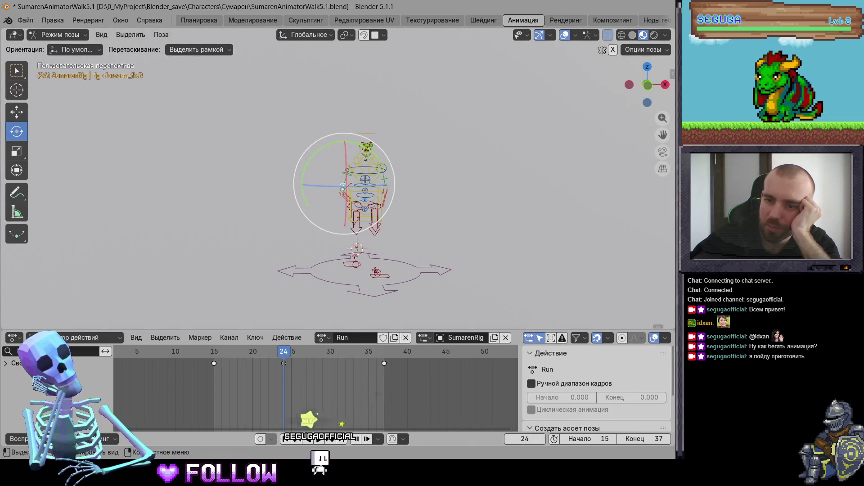
Switch the viewport to Rendered shading and orbit to a lower angle
middle_drag(363, 281, 483, 294)
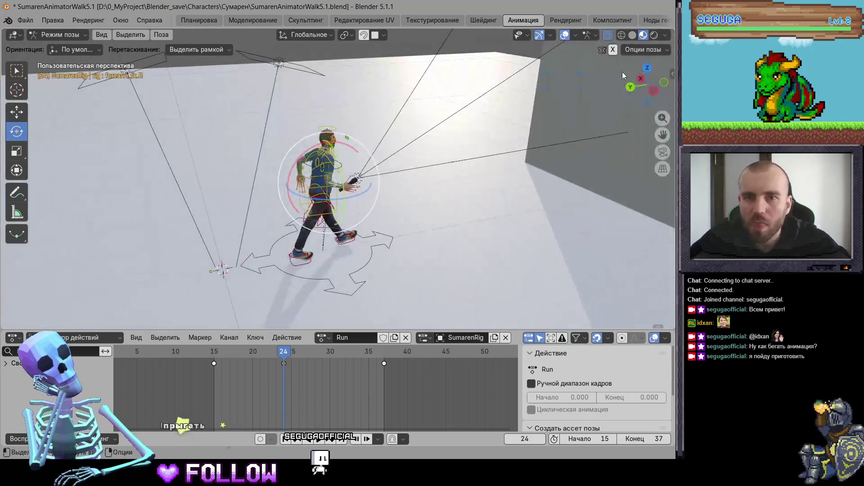
click(654, 36)
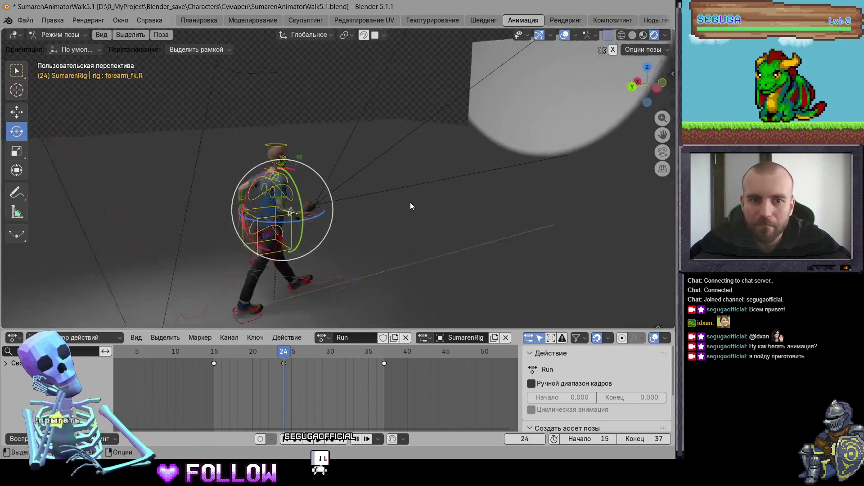
middle_drag(410, 207, 307, 216)
scroll(253, 221, up, 4)
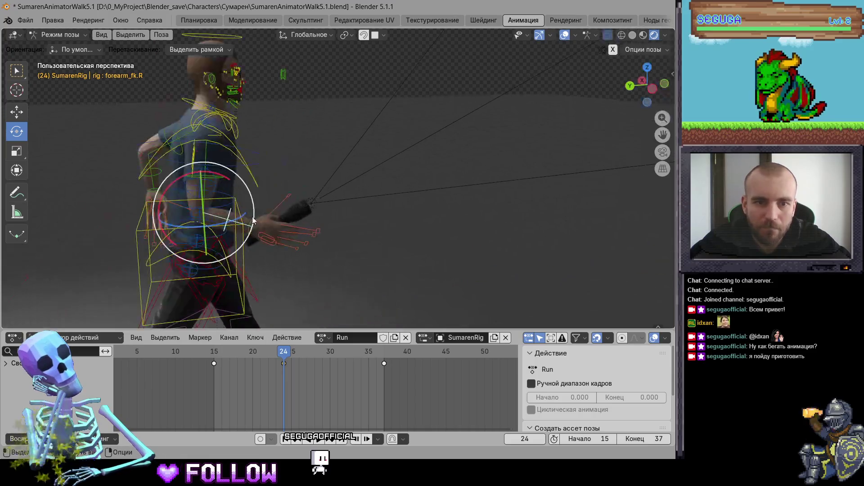
Turn hand_fk.R 23.4° on X at frame 24 to aim the flashlight, then go to frame 15
click(255, 225)
middle_drag(254, 225, 330, 188)
drag(314, 150, 378, 185)
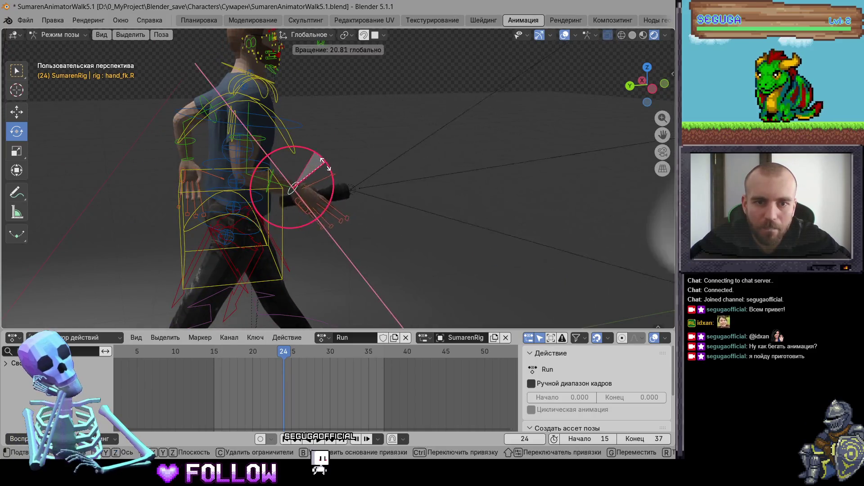
middle_drag(378, 184, 315, 204)
mouse_move(315, 203)
mouse_down()
mouse_move(304, 204)
mouse_move(309, 211)
mouse_up()
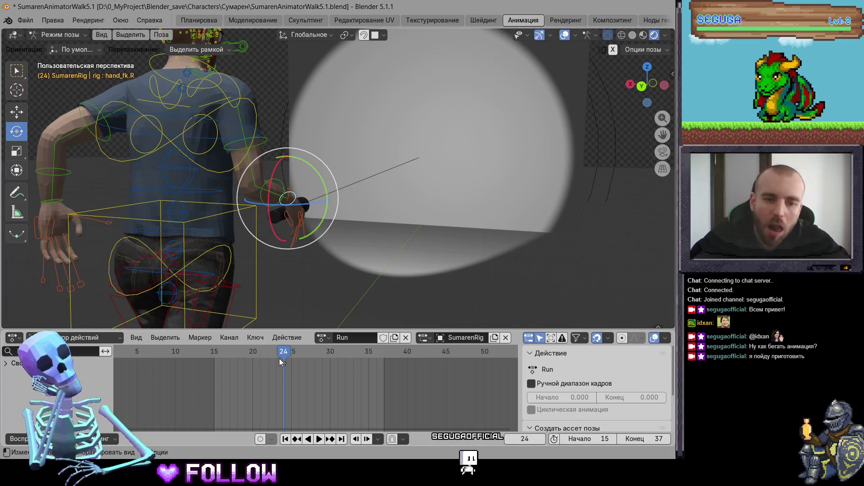
drag(281, 362, 216, 355)
drag(268, 259, 292, 245)
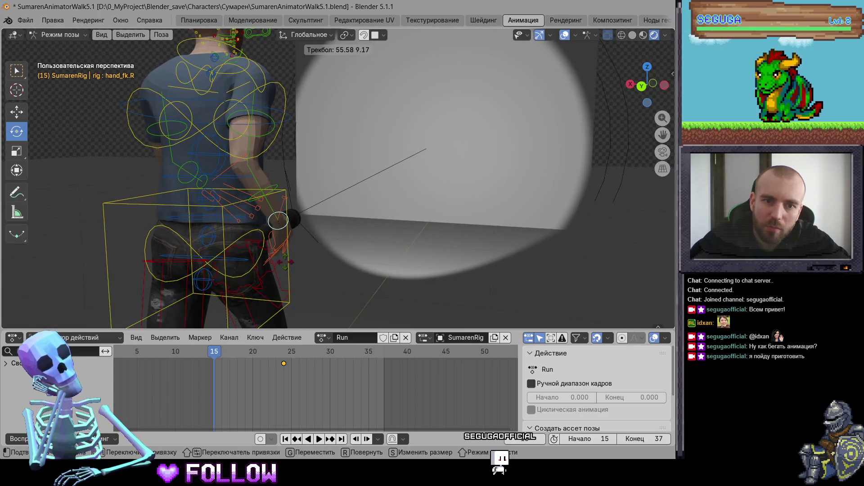
Key the right hand pose at frames 15 and 37, then play the loop
drag(355, 242, 355, 242)
key(i)
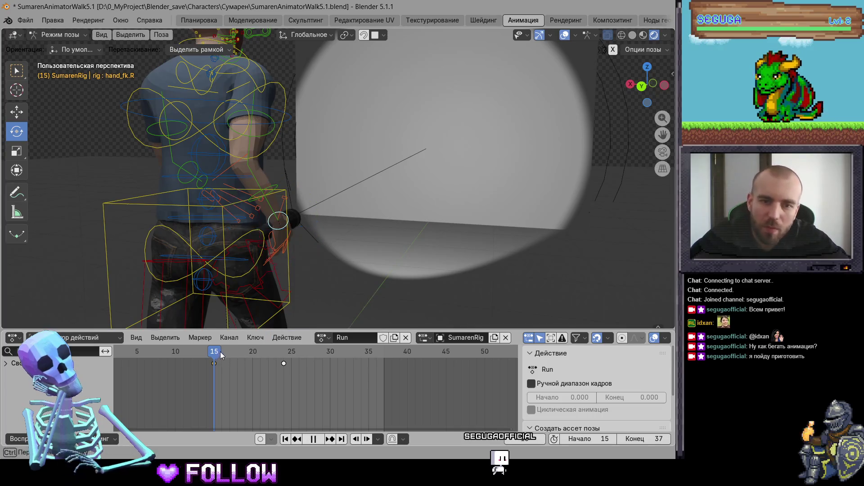
drag(221, 356, 383, 358)
key(i)
key(space)
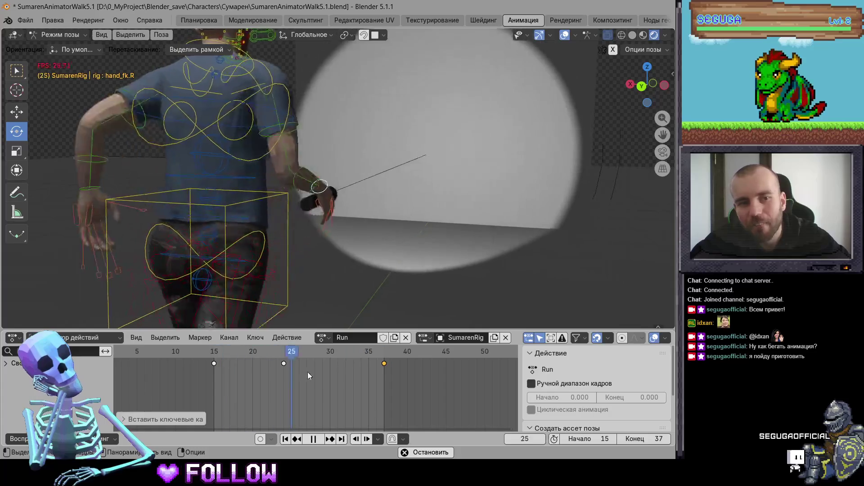
At frame 24, rotate hand_fk.R -0.648° on Z, key it, and replay the loop
drag(283, 352, 283, 356)
key(space)
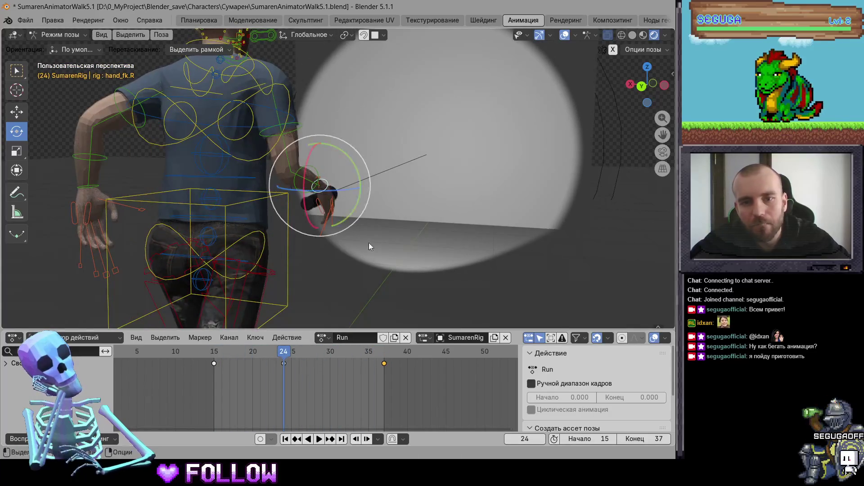
drag(345, 192, 342, 193)
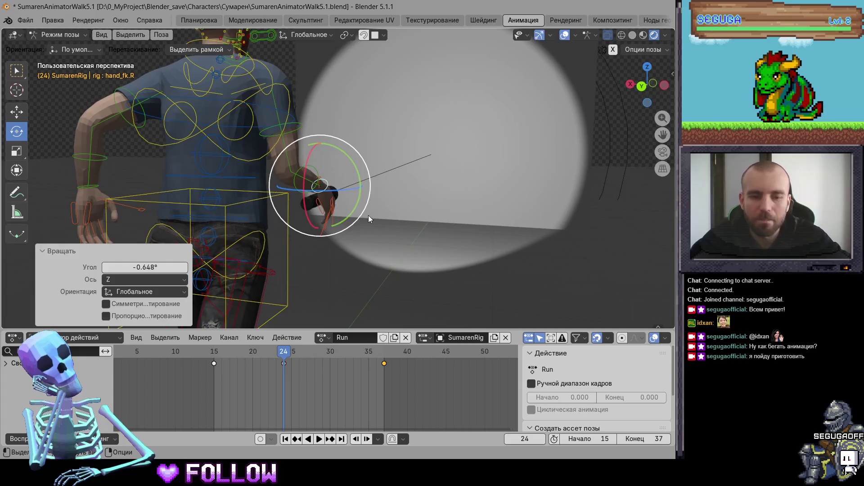
key(i)
key(space)
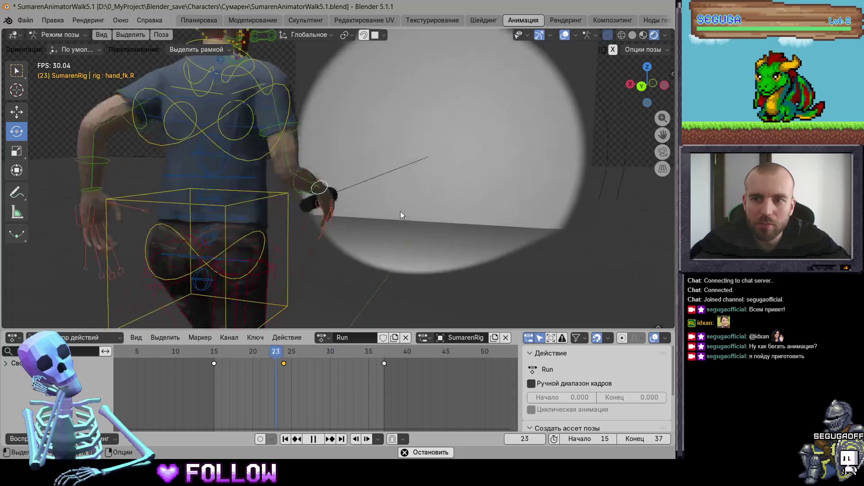
middle_drag(452, 172, 345, 195)
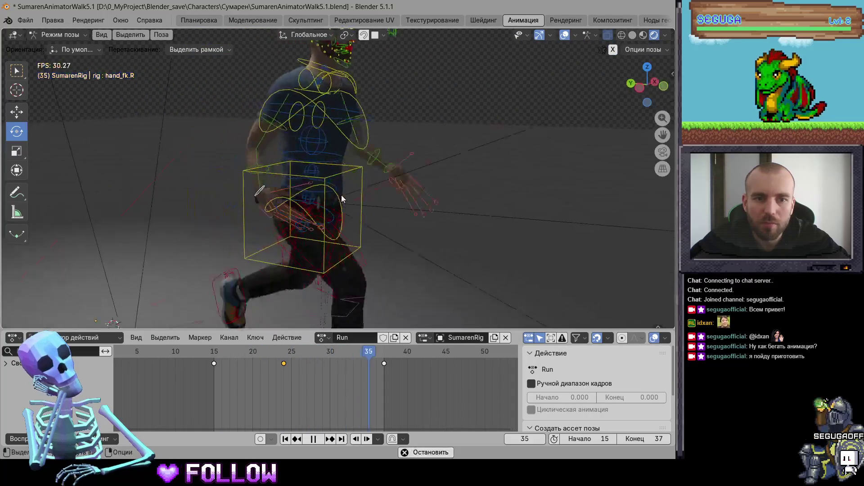
Stop playback at frame 36, switch to Material Preview and zoom in on the right hand
key(space)
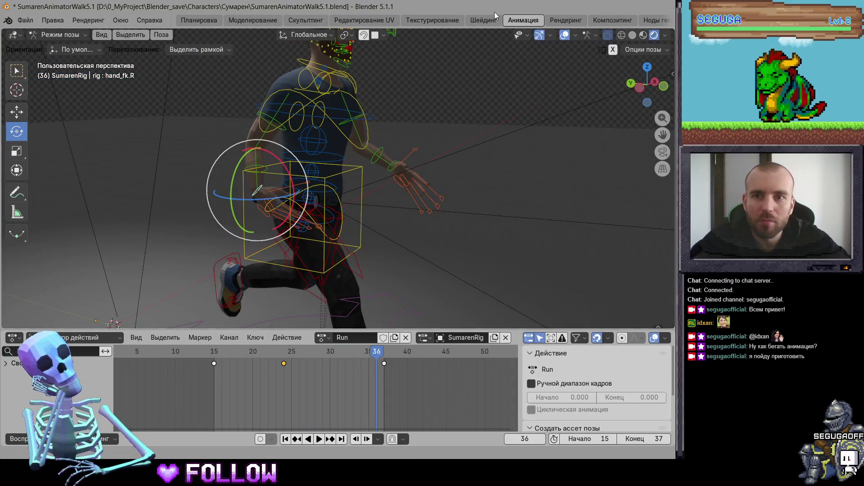
click(644, 36)
scroll(315, 175, up, 2)
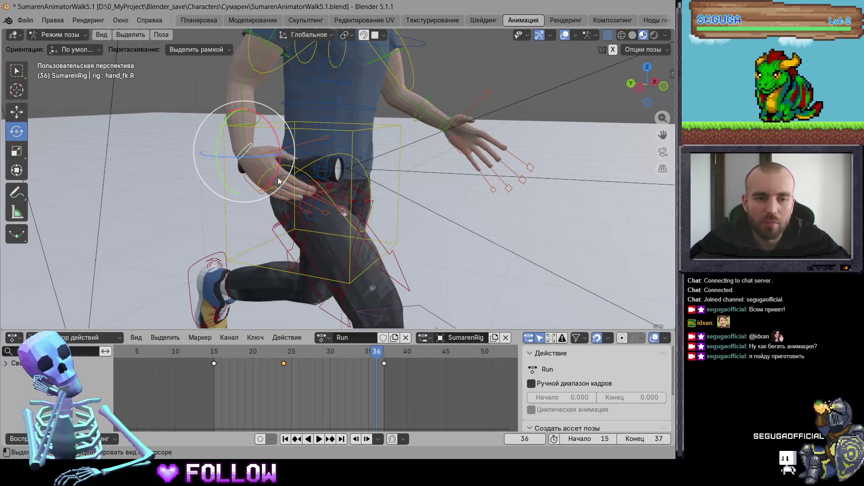
scroll(293, 171, up, 5)
mouse_move(334, 187)
middle_down()
mouse_move(325, 183)
mouse_move(345, 102)
mouse_move(267, 151)
mouse_move(364, 101)
middle_up()
Rotate and scale the thumb.01_master.R bone toward the flashlight
click(345, 101)
drag(364, 102, 392, 97)
click(394, 103)
key(s)
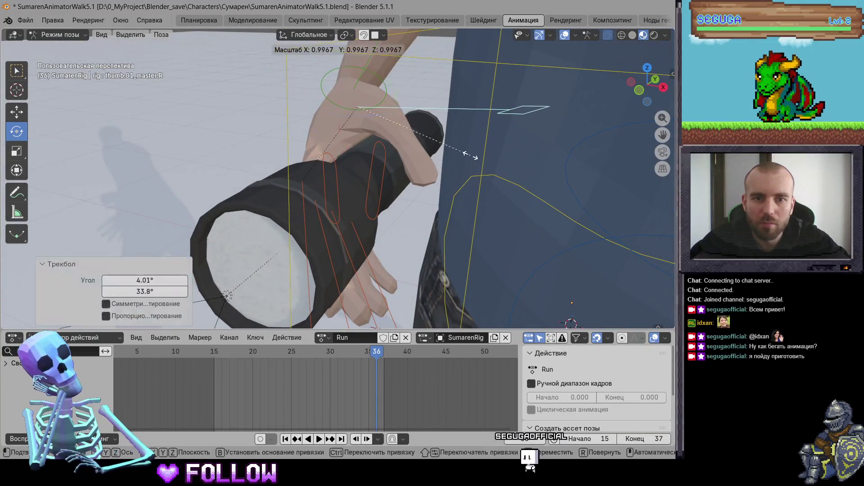
click(461, 152)
Rotate the palm.R bone by 32.5°
click(376, 96)
middle_drag(377, 95, 402, 182)
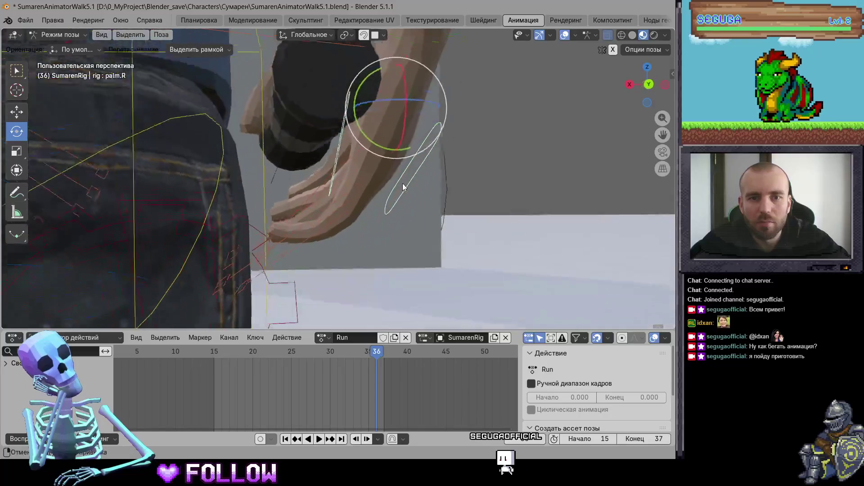
key(r)
click(428, 154)
middle_drag(428, 154, 387, 131)
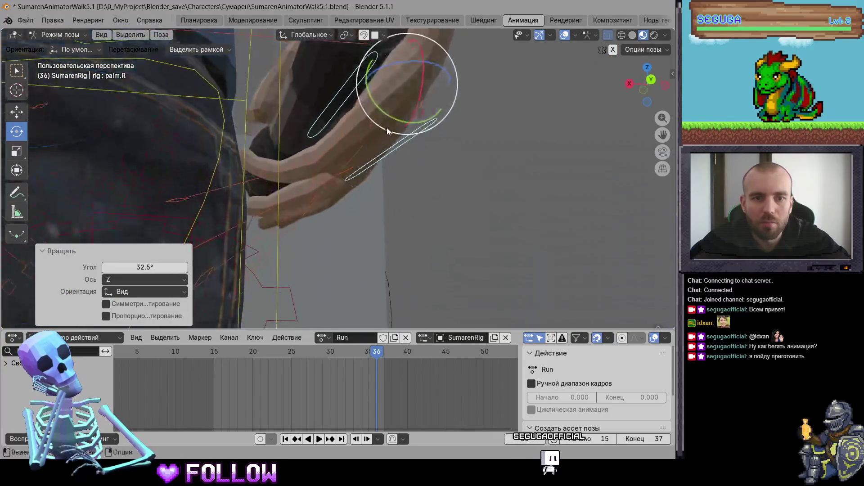
Curl the pinky control f_pinky.01_master.R by 36.2°
click(289, 167)
mouse_move(290, 167)
middle_down()
mouse_move(345, 183)
mouse_move(331, 195)
middle_up()
key(r)
click(358, 182)
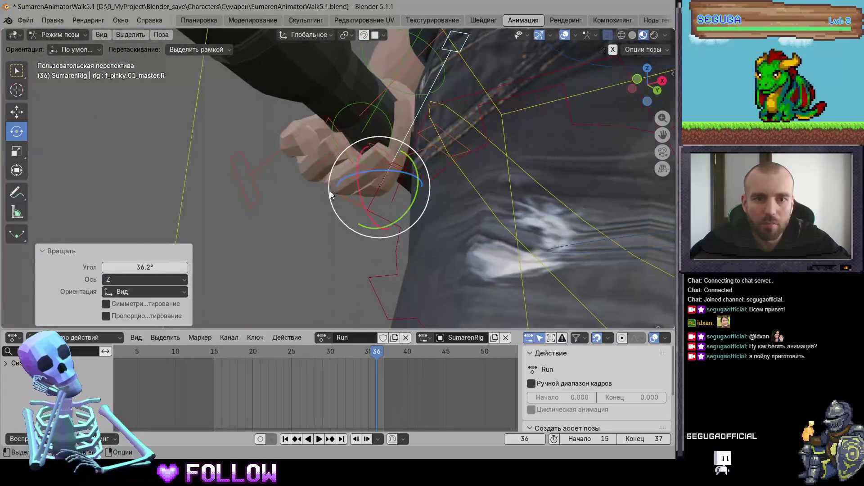
Curl the ring finger control, shrinking it to 0.855 and rotating it -14.8°
click(408, 172)
mouse_move(408, 172)
middle_down()
mouse_move(360, 165)
mouse_move(397, 174)
middle_up()
key(r)
key(r)
click(368, 167)
key(s)
click(401, 178)
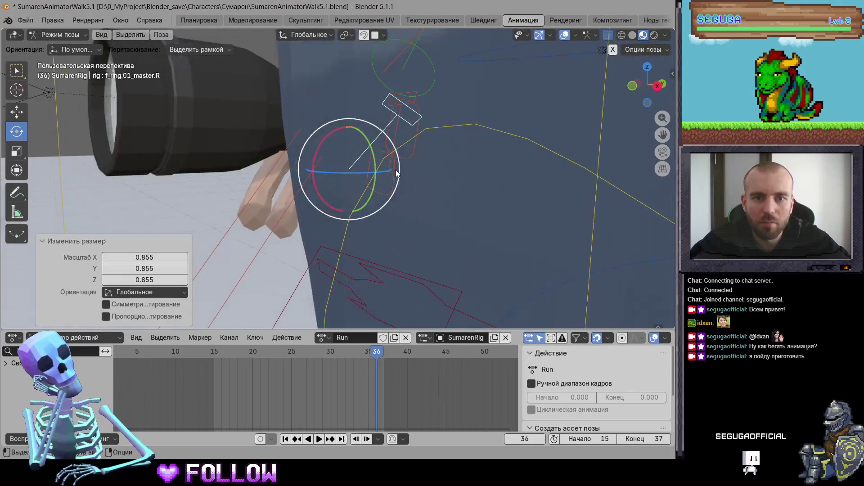
key(r)
click(270, 175)
mouse_move(270, 175)
middle_down()
mouse_move(350, 152)
mouse_move(252, 123)
mouse_move(325, 141)
middle_up()
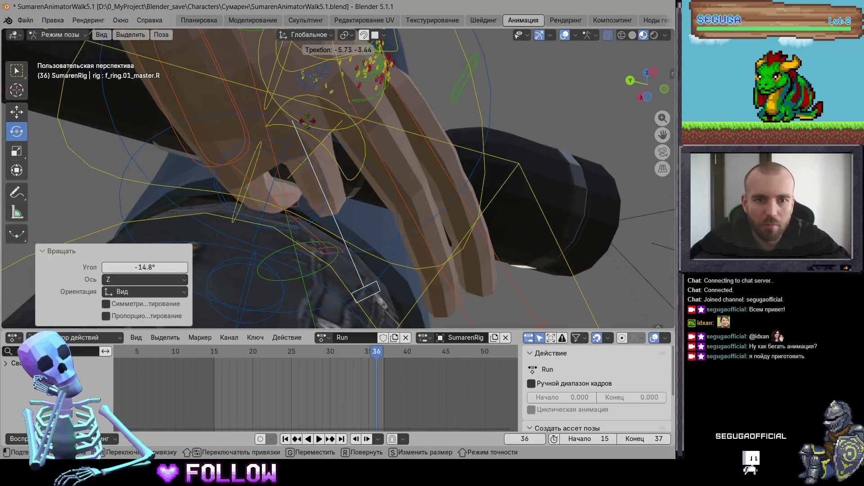
key(Return)
mouse_move(222, 206)
middle_down()
mouse_move(244, 229)
mouse_move(286, 158)
mouse_move(358, 216)
mouse_move(347, 253)
mouse_move(346, 211)
middle_up()
Scale and rotate the middle finger control f_middle.01_master.R, scaling it to 0.898
click(303, 148)
key(s)
click(380, 225)
mouse_move(347, 212)
mouse_down()
mouse_move(342, 253)
mouse_move(315, 263)
mouse_up()
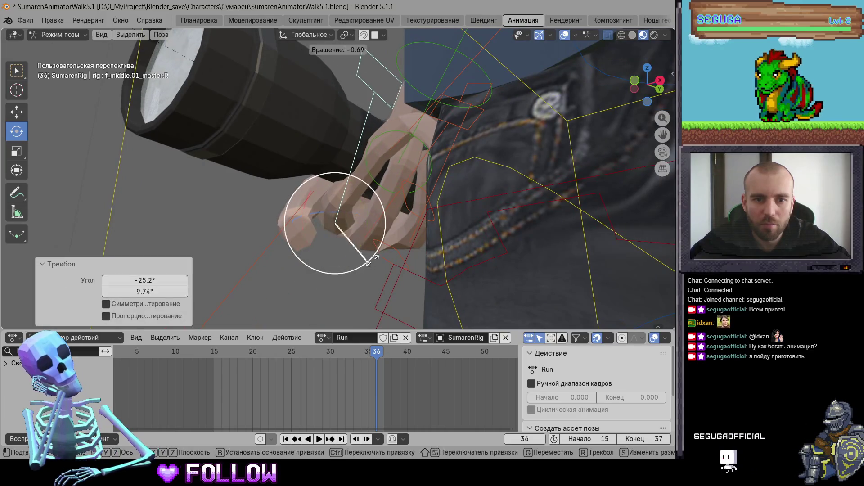
key(r)
key(r)
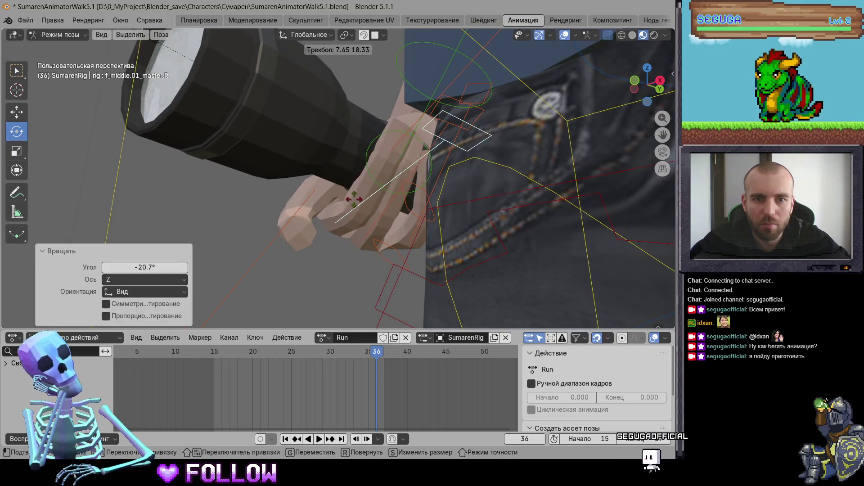
click(385, 198)
middle_drag(385, 198, 433, 252)
key(s)
click(412, 215)
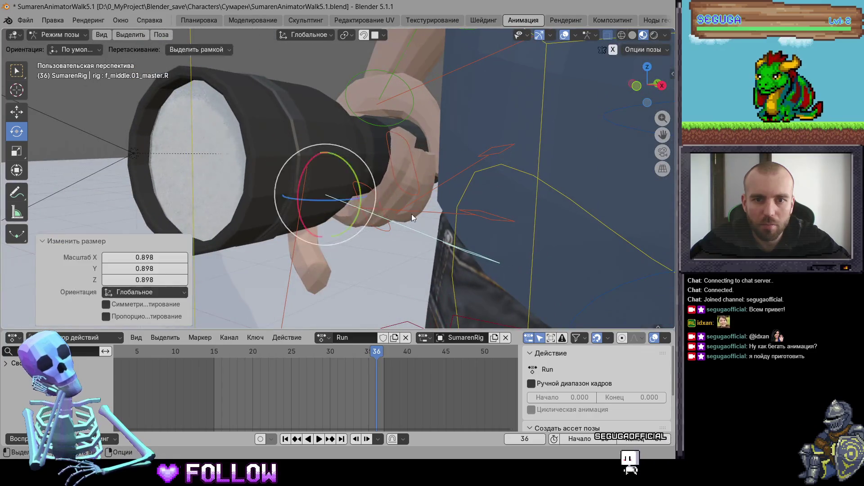
Keep curling the middle finger, scaling it to 1.102 and then 0.969
mouse_move(411, 214)
middle_down()
mouse_move(343, 197)
mouse_move(388, 208)
middle_up()
key(r)
key(r)
click(342, 198)
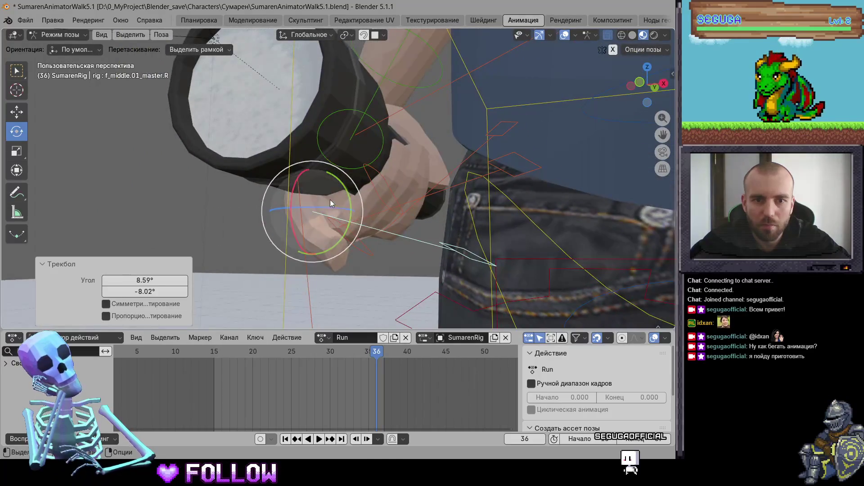
key(r)
key(r)
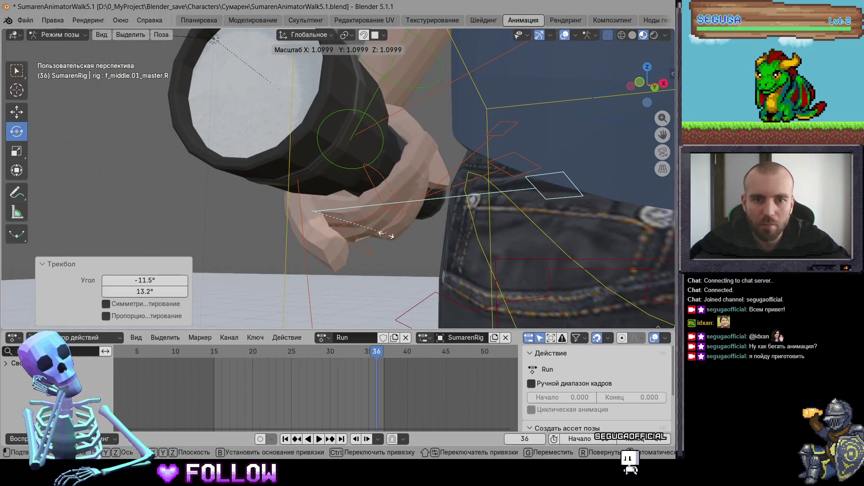
click(386, 234)
key(r)
key(r)
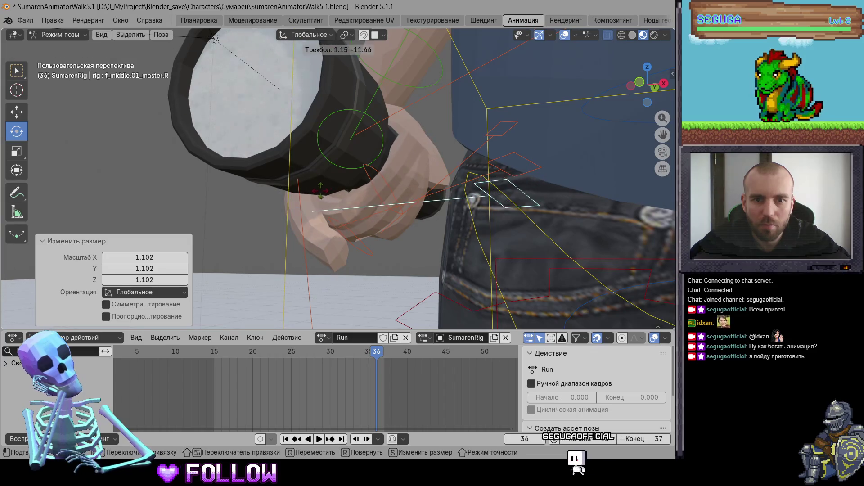
key(Return)
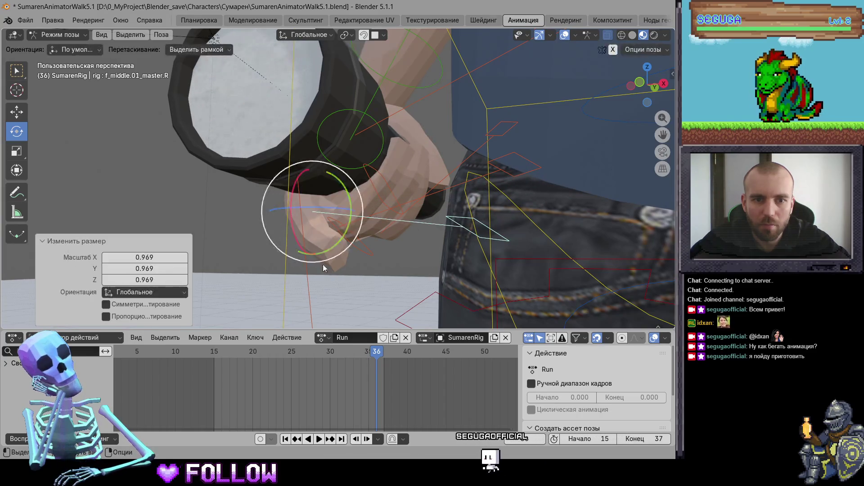
Select the index finger control f_index.01_master.R and begin a free rotation
click(323, 263)
key(r)
key(r)
mouse_move(366, 284)
middle_down()
mouse_move(355, 236)
mouse_move(409, 174)
middle_up()
Curl the index finger, scaling it to 0.872 then 1.151 with trackball rotations
click(342, 208)
key(s)
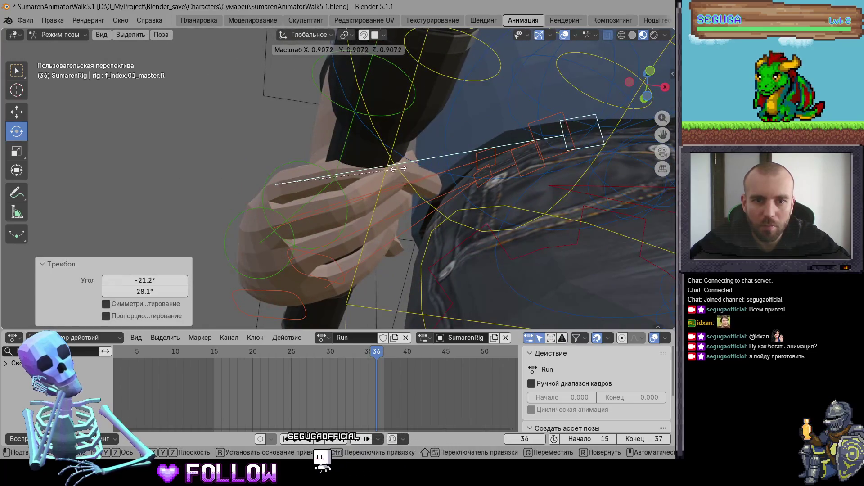
click(398, 169)
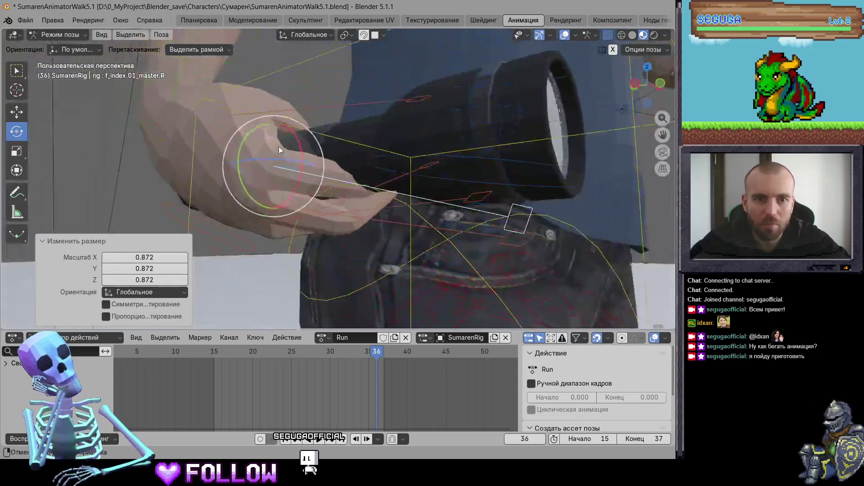
mouse_move(455, 253)
middle_down()
mouse_move(251, 127)
mouse_move(234, 158)
mouse_move(261, 101)
mouse_move(297, 131)
middle_up()
key(r)
key(r)
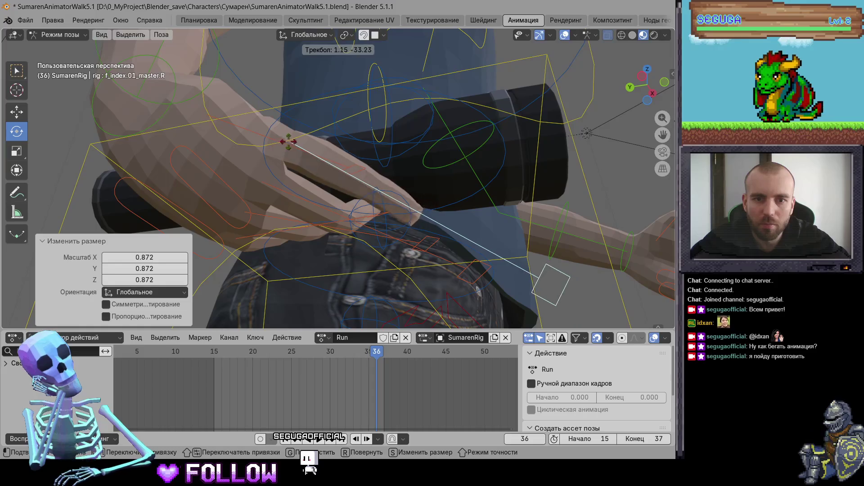
click(536, 276)
middle_drag(535, 276, 387, 167)
key(s)
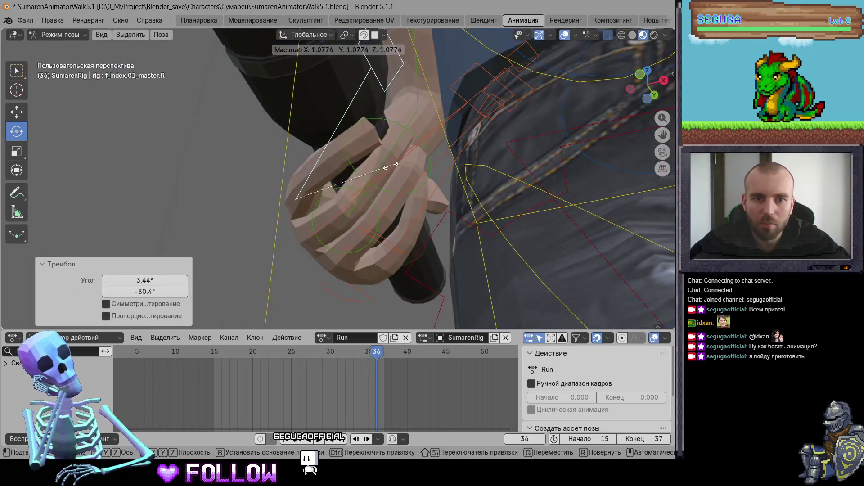
click(393, 165)
key(r)
key(r)
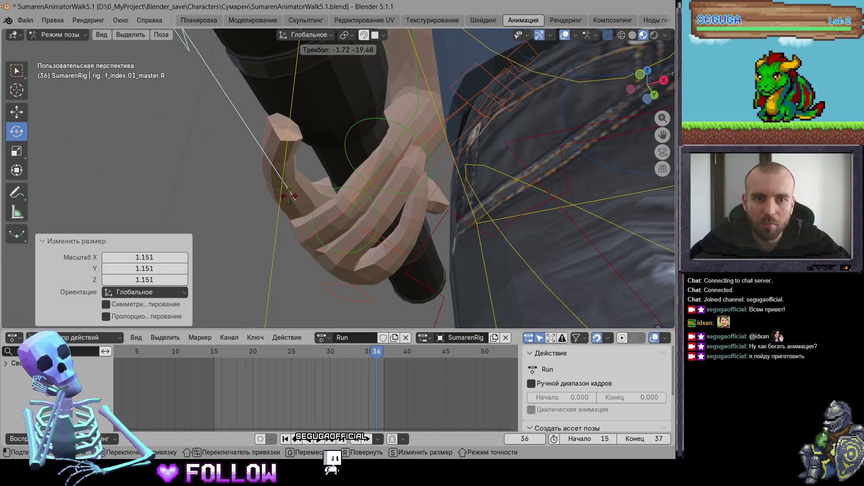
click(353, 199)
Rescale the middle finger to 1.058 and rotate it around the flashlight
click(353, 199)
middle_drag(352, 199, 351, 204)
key(s)
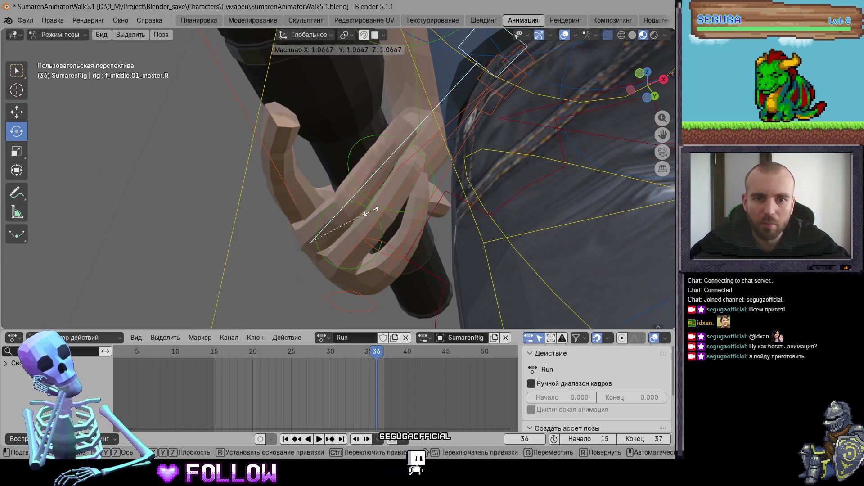
click(336, 223)
key(r)
key(r)
click(306, 237)
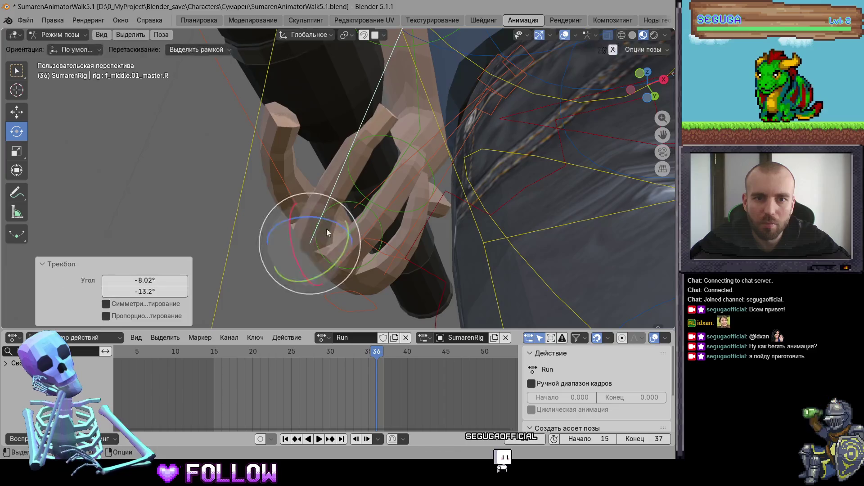
middle_drag(308, 238, 392, 225)
key(s)
click(404, 227)
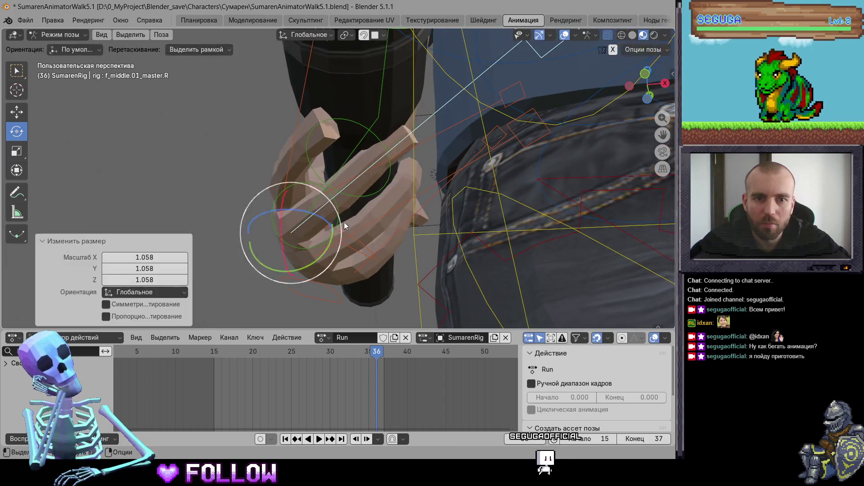
key(r)
key(r)
click(323, 231)
mouse_move(322, 231)
middle_down()
mouse_move(477, 232)
mouse_move(458, 234)
middle_up()
Check the index, pinky and torso bones, ending with the right palm bone selected
click(313, 163)
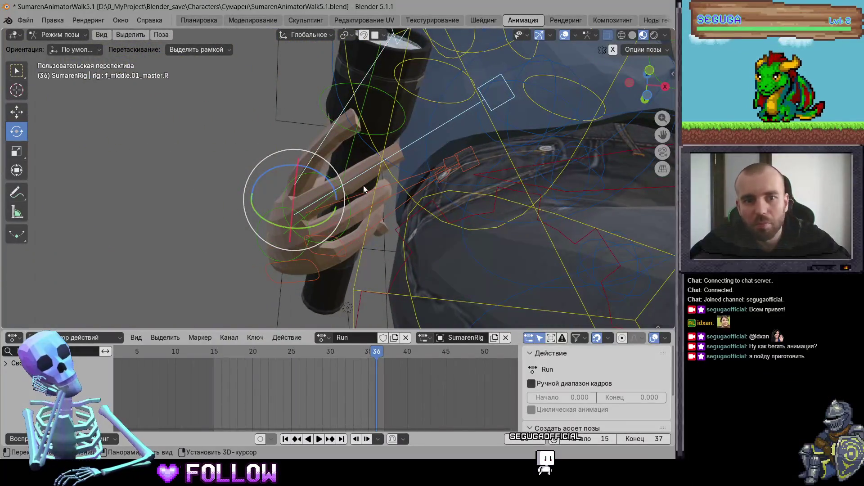
click(380, 219)
mouse_move(379, 219)
middle_down()
mouse_move(385, 272)
mouse_move(289, 129)
mouse_move(430, 110)
middle_up()
click(349, 108)
mouse_move(349, 108)
middle_down()
mouse_move(423, 158)
mouse_move(427, 182)
mouse_move(466, 217)
mouse_move(417, 186)
mouse_move(441, 226)
mouse_move(428, 211)
middle_up()
click(428, 183)
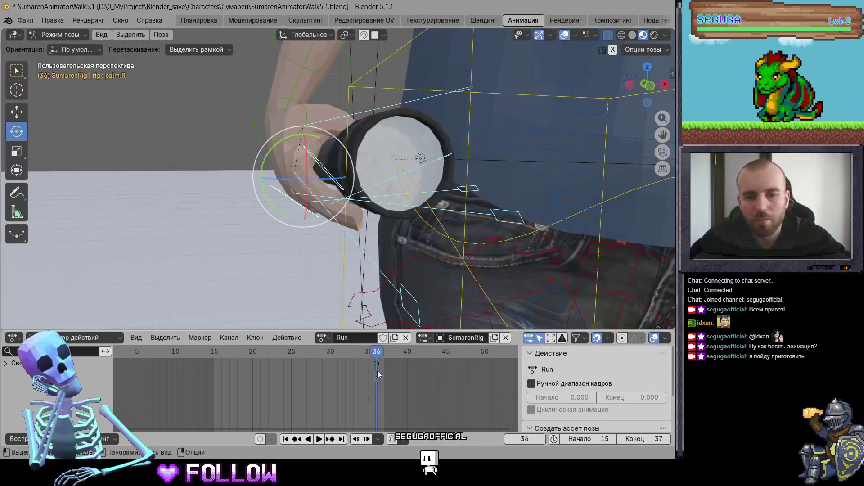
Delete the palm.R key at frame 37
mouse_move(378, 358)
mouse_down()
mouse_move(387, 373)
mouse_move(317, 356)
mouse_move(214, 360)
mouse_up()
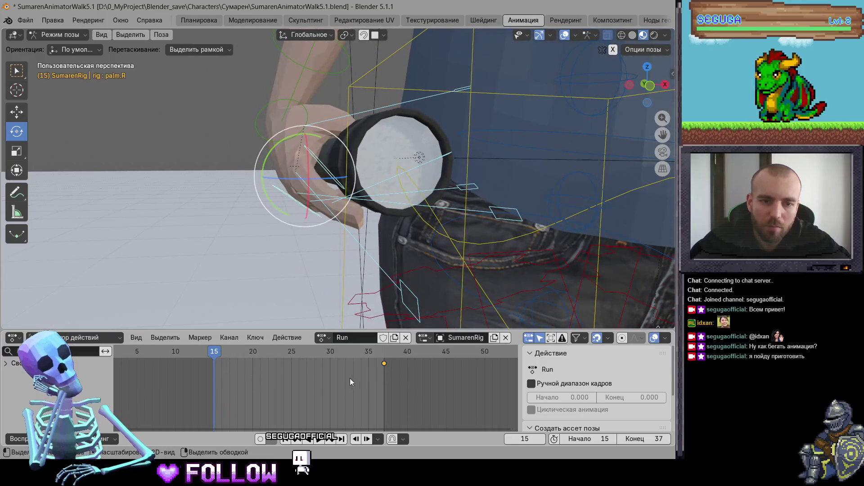
key(Delete)
ctrl+middle_drag(248, 240, 269, 258)
Play the run loop and hide the rig overlays for a clean preview
key(space)
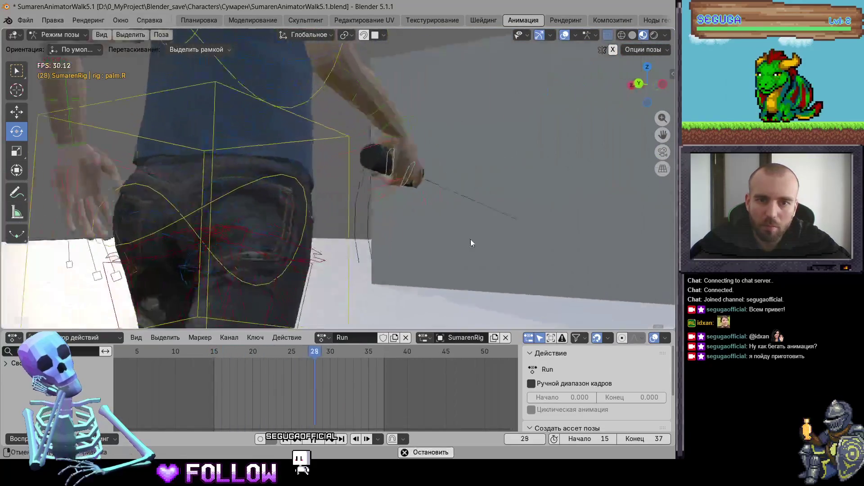
key(space)
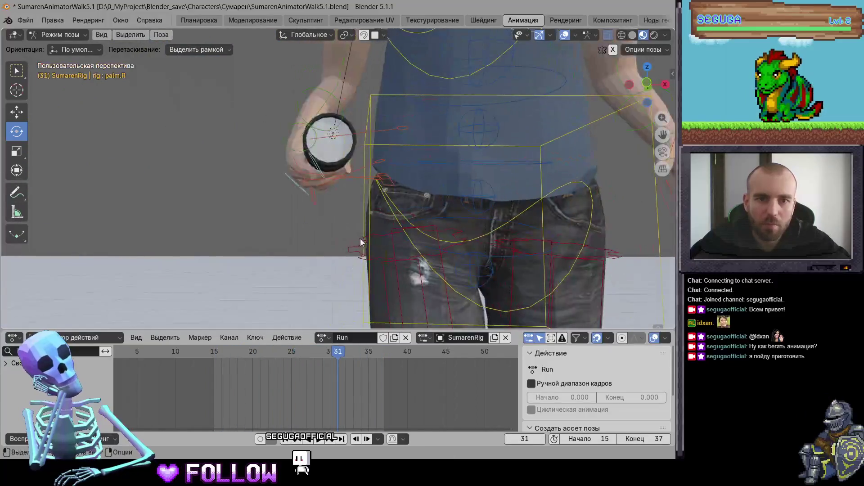
mouse_move(315, 220)
middle_down()
mouse_move(278, 227)
mouse_move(313, 253)
mouse_move(519, 273)
mouse_move(532, 55)
mouse_move(437, 120)
mouse_move(436, 161)
middle_up()
key(space)
key(space)
click(565, 35)
key(space)
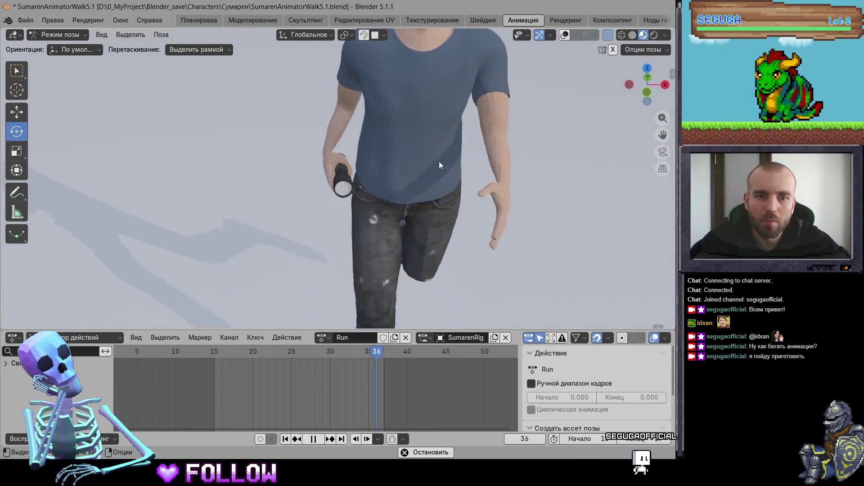
Watch the running character from behind and the side, then stop playback at frame 32
scroll(439, 160, down, 5)
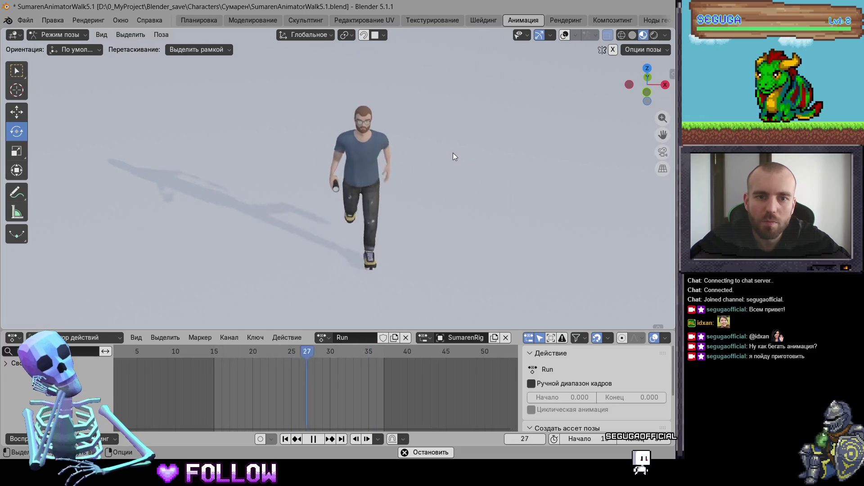
middle_drag(422, 155, 639, 135)
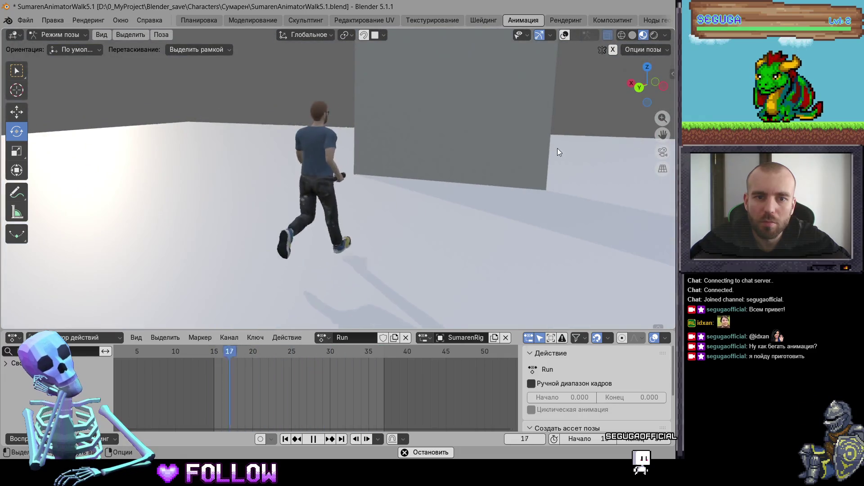
middle_drag(454, 147, 485, 147)
mouse_move(431, 154)
middle_down()
mouse_move(466, 181)
mouse_move(430, 175)
mouse_move(455, 173)
mouse_move(442, 171)
mouse_move(262, 176)
middle_up()
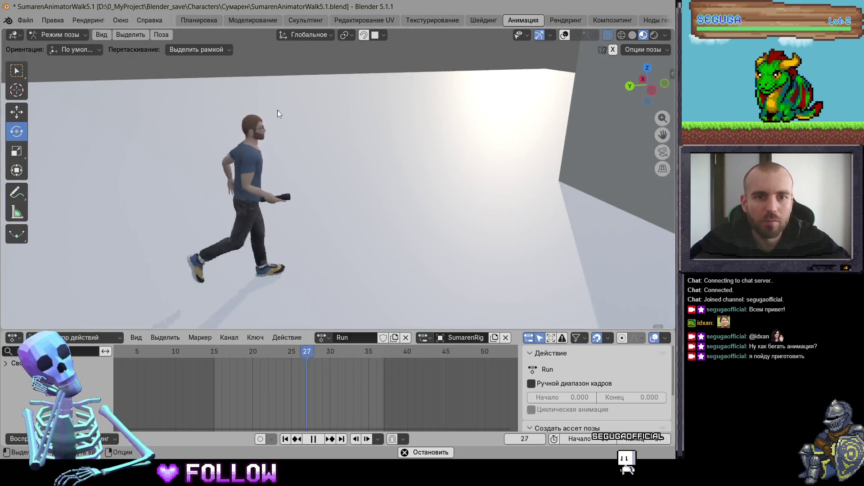
key(space)
Turn the overlays back on and zoom in on the flashlight hand
key(shift+alt+z)
middle_drag(572, 70, 311, 185)
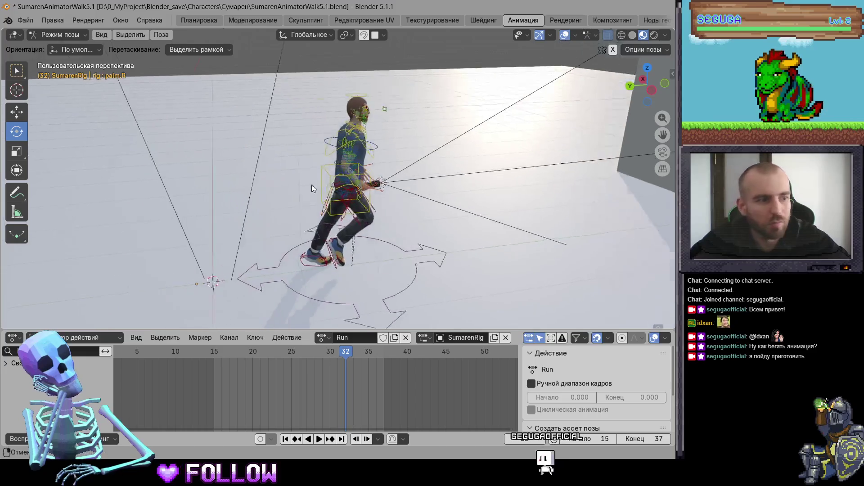
scroll(312, 184, up, 3)
scroll(373, 193, up, 3)
mouse_move(374, 193)
middle_down()
mouse_move(363, 156)
mouse_move(380, 179)
mouse_move(359, 151)
mouse_move(348, 179)
mouse_move(412, 144)
middle_up()
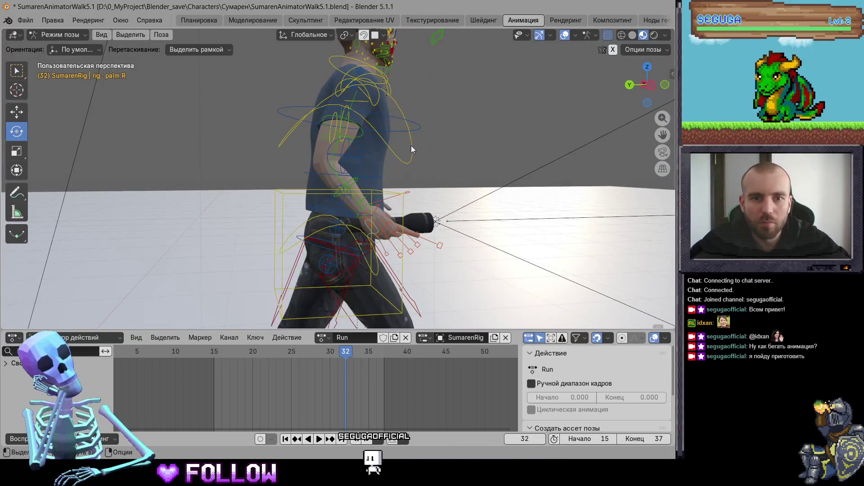
Twist the chest bone 5.45° on Z at frame 24 and key it
click(412, 145)
drag(324, 355, 208, 361)
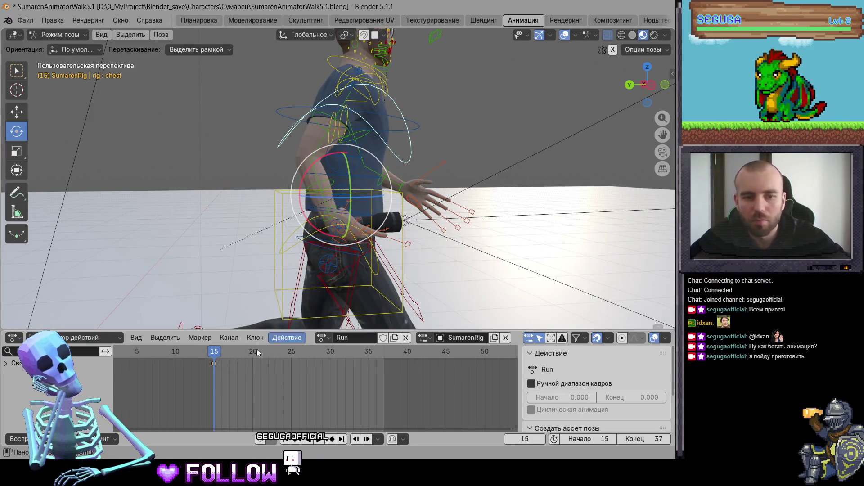
drag(255, 356, 284, 356)
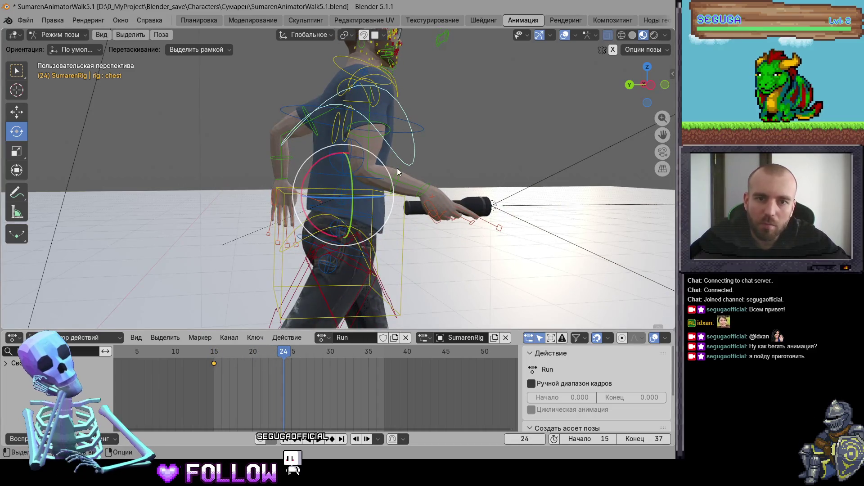
drag(381, 171, 385, 172)
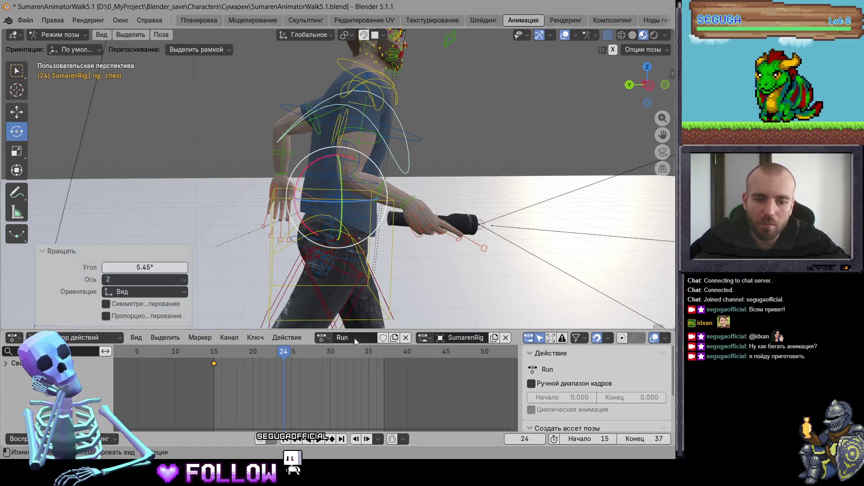
key(i)
Copy the frame-15 chest key and paste it at frame 37
drag(291, 354, 384, 354)
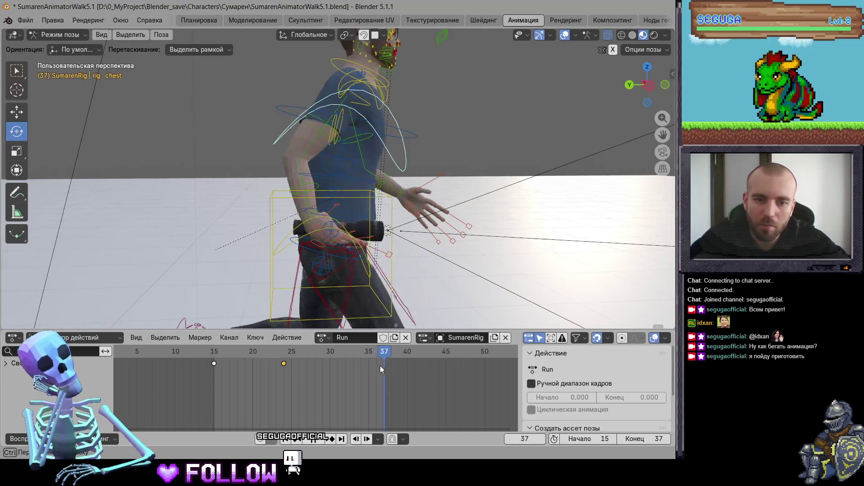
drag(218, 390, 194, 352)
key(ctrl+c)
key(ctrl+v)
Play the run loop with the rig overlays hidden
key(space)
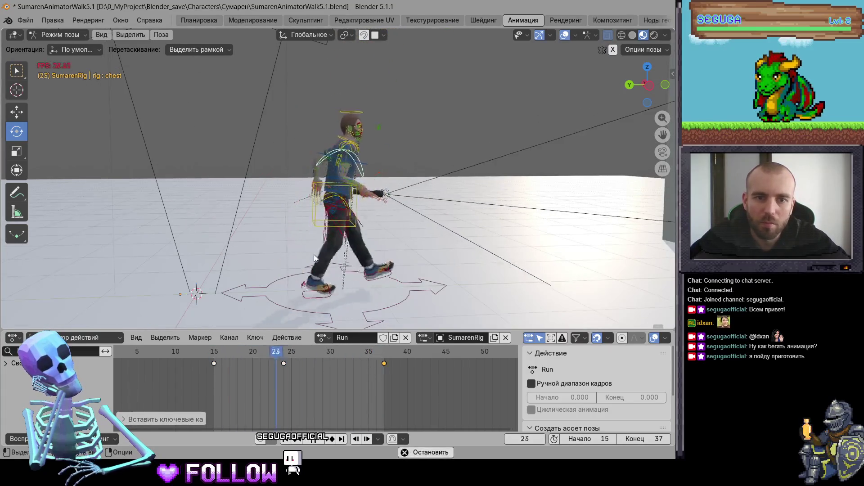
mouse_move(359, 201)
middle_down()
mouse_move(466, 169)
mouse_move(466, 110)
mouse_move(447, 152)
middle_up()
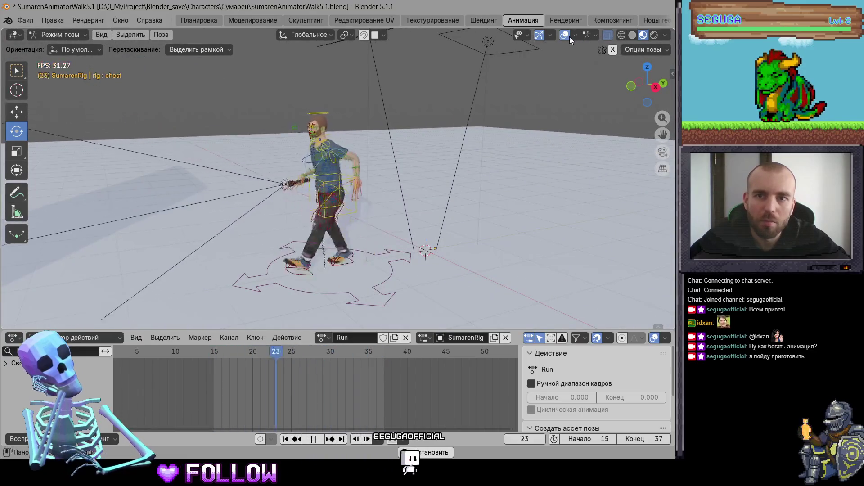
click(564, 35)
mouse_move(378, 172)
middle_down()
mouse_move(454, 166)
mouse_move(472, 174)
middle_up()
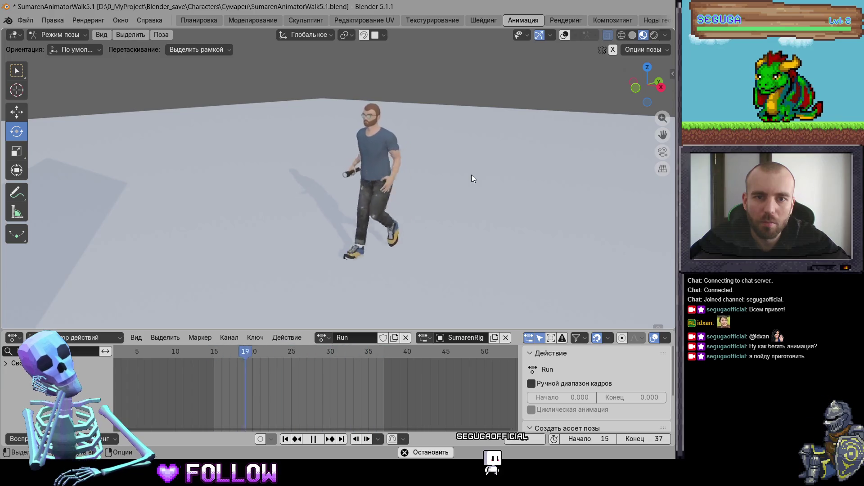
At frame 24, tilt the chest a further -1.23° on the X axis
key(space)
click(285, 355)
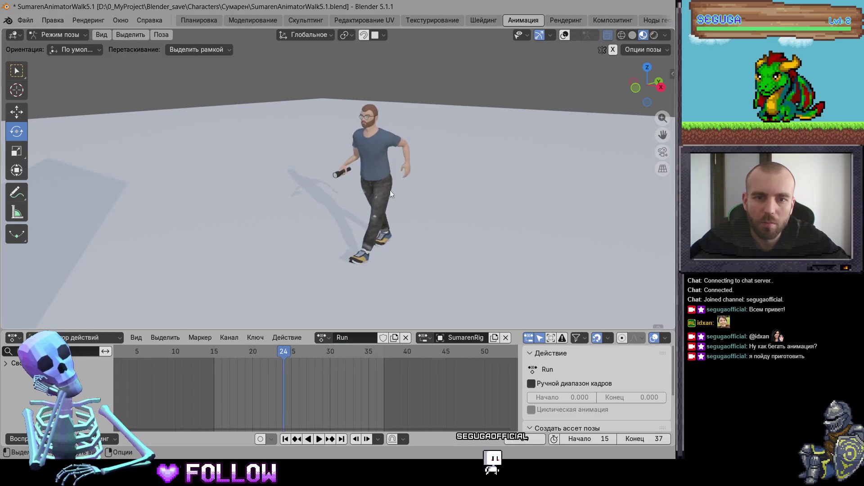
click(564, 37)
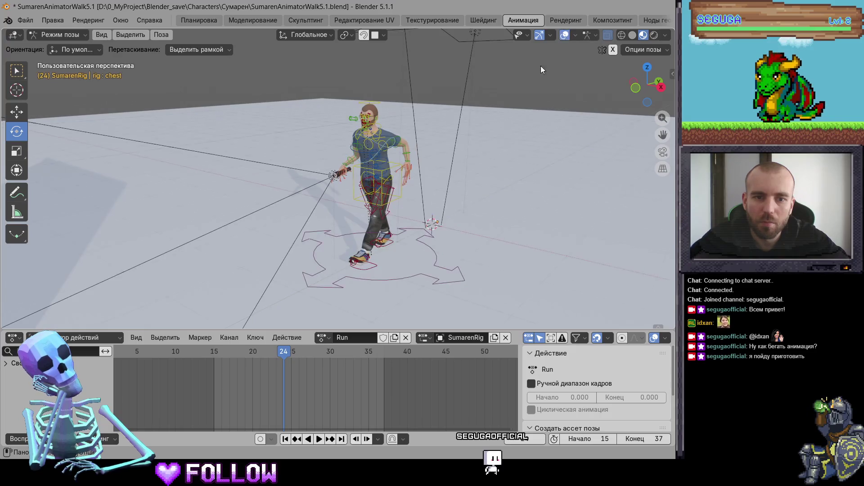
click(386, 143)
mouse_move(386, 144)
middle_down()
mouse_move(369, 176)
mouse_move(387, 162)
middle_up()
key(r)
key(x)
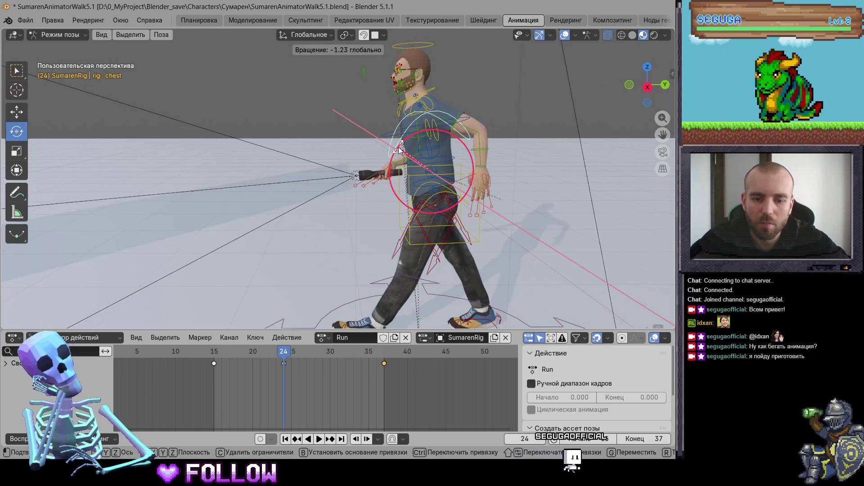
click(398, 150)
Hide the overlays and replay the run loop
scroll(527, 102, down, 5)
key(shift+alt+z)
key(space)
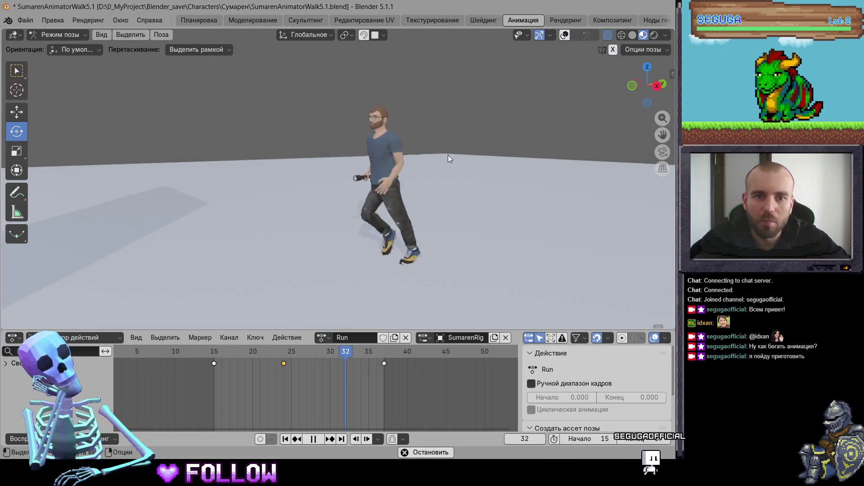
middle_drag(447, 155, 457, 163)
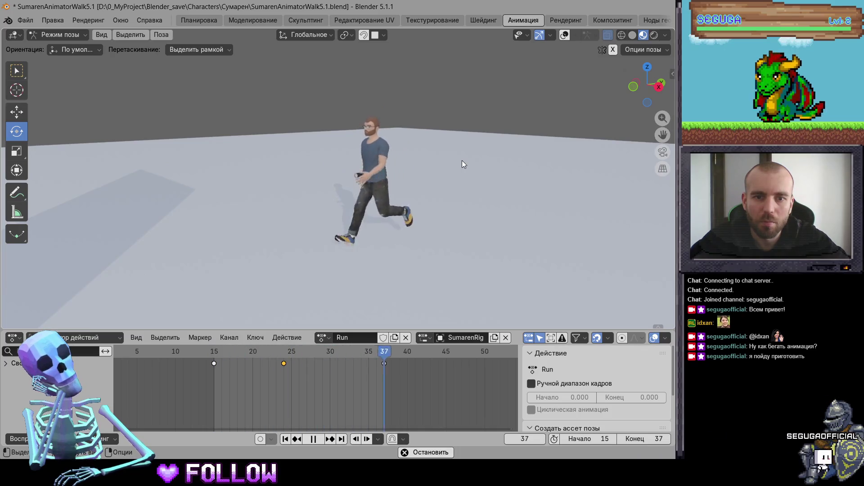
scroll(461, 161, up, 3)
middle_drag(462, 160, 452, 179)
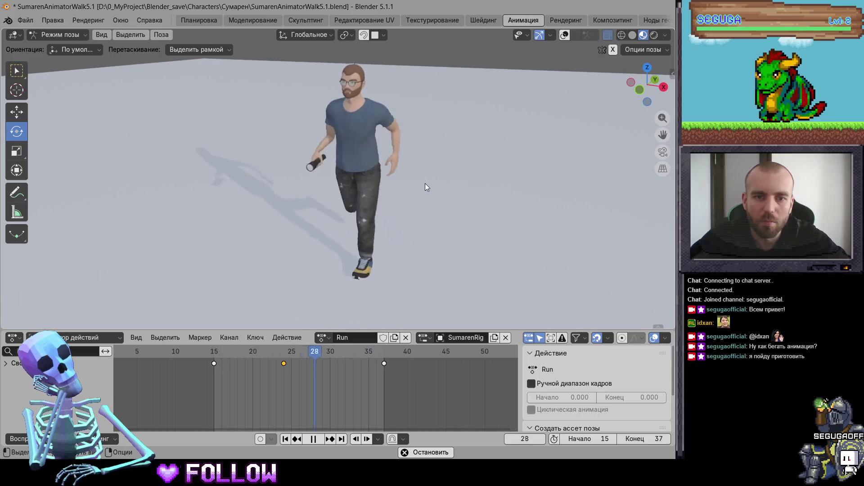
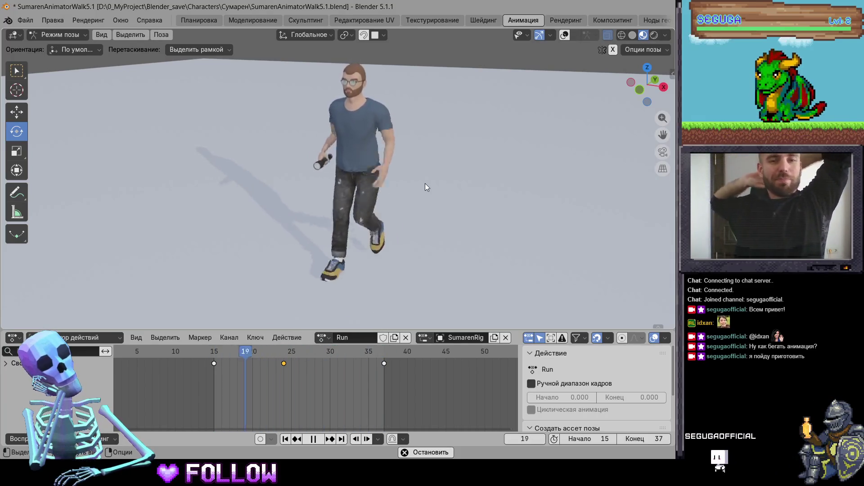
Watch the looping Run from front, behind and side, then turn overlays back on to show bones
mouse_move(424, 183)
middle_down()
mouse_move(368, 195)
mouse_move(372, 178)
mouse_move(377, 195)
middle_up()
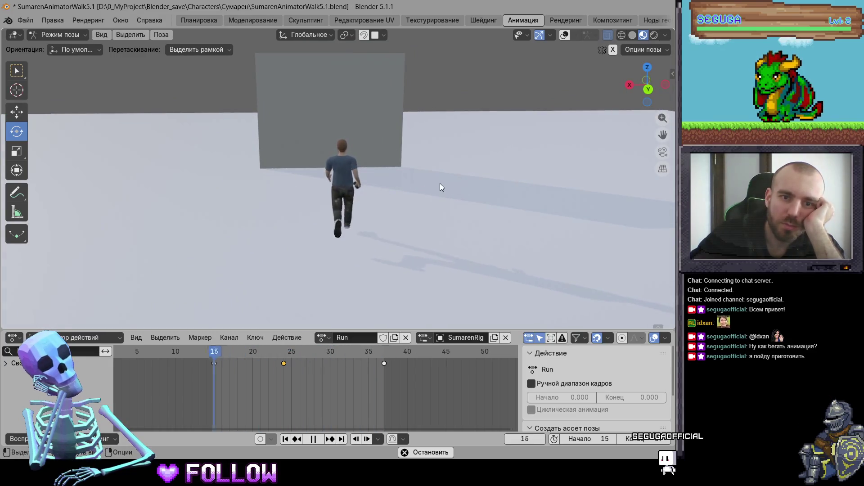
mouse_move(451, 187)
middle_down()
mouse_move(231, 204)
mouse_move(303, 193)
middle_up()
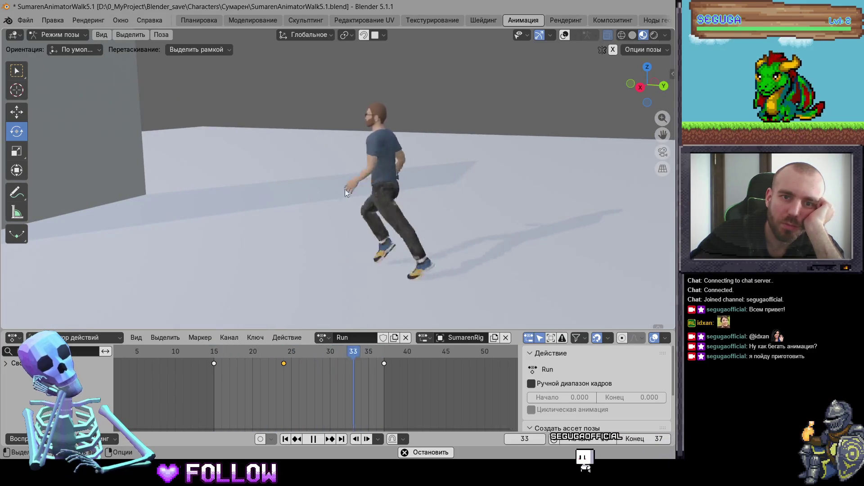
mouse_move(345, 189)
middle_down()
mouse_move(294, 177)
mouse_move(435, 210)
middle_up()
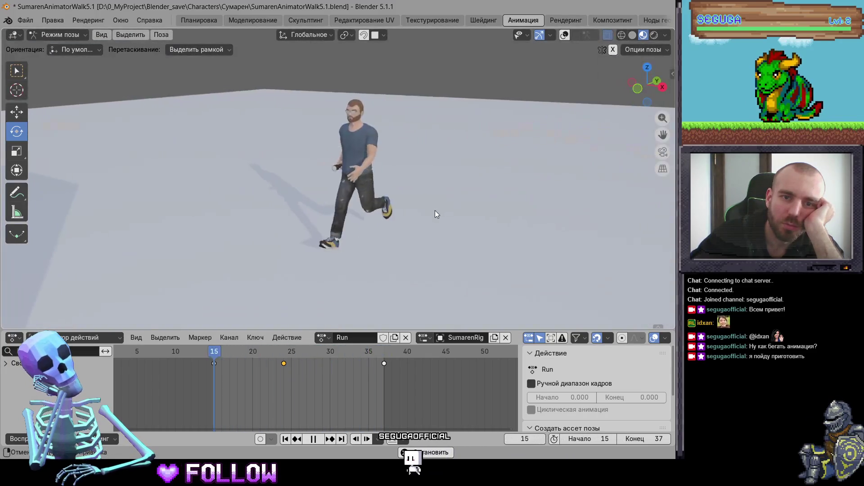
scroll(385, 216, up, 2)
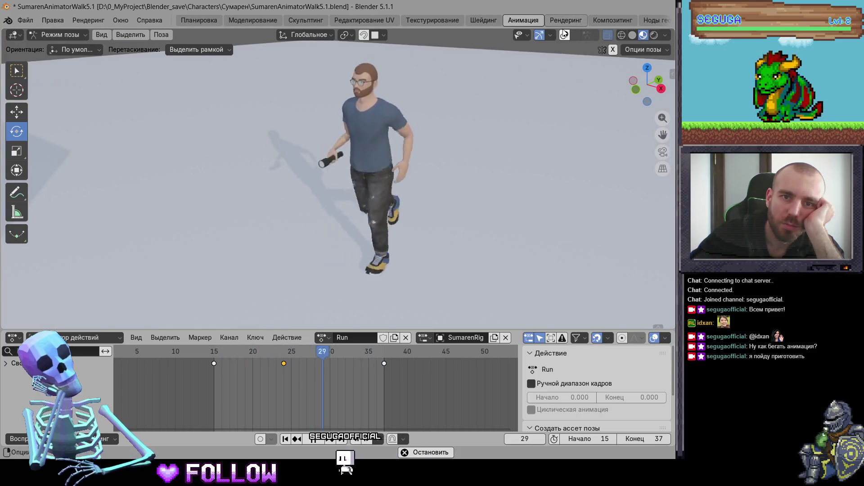
click(564, 34)
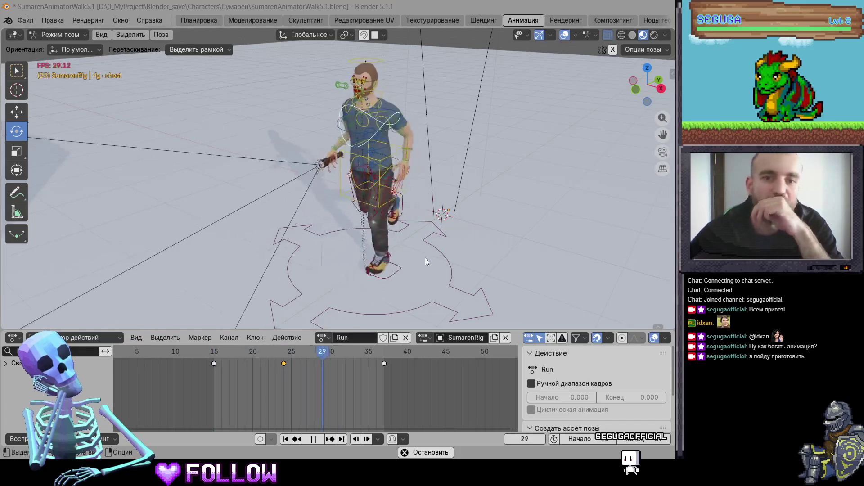
scroll(369, 200, up, 3)
mouse_move(368, 200)
middle_down()
mouse_move(394, 171)
mouse_move(329, 188)
middle_up()
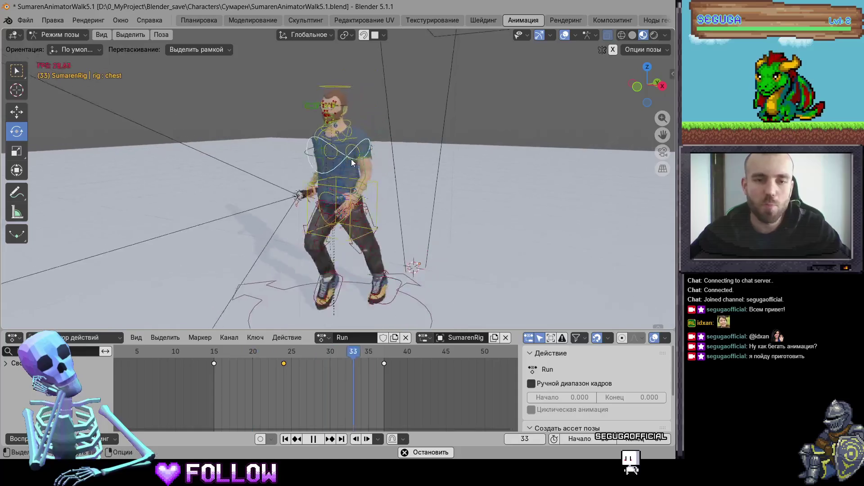
scroll(305, 231, down, 3)
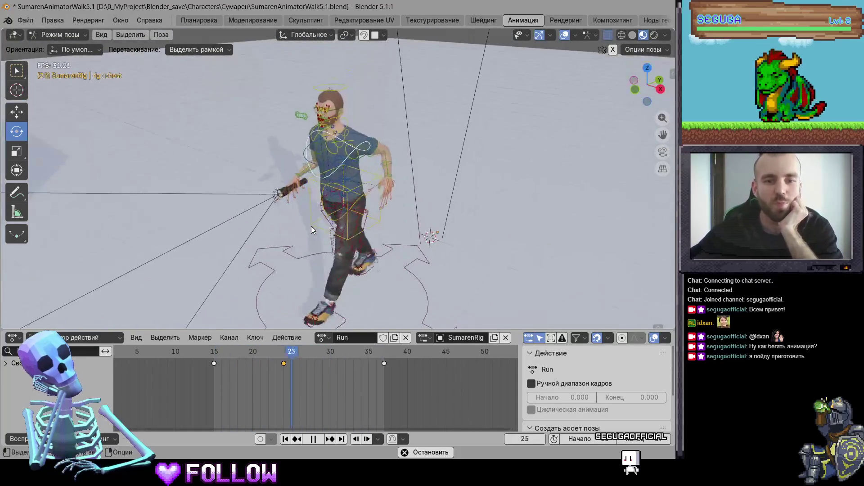
middle_drag(305, 230, 191, 194)
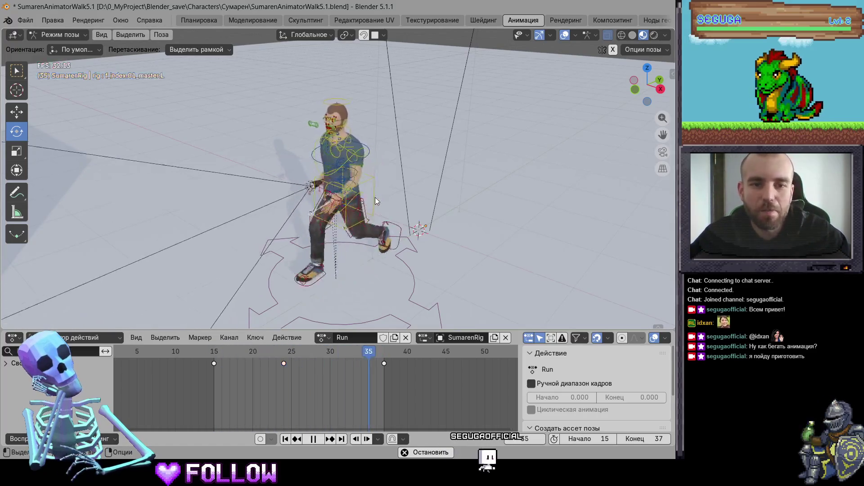
Switch to a side orthographic view, zoomed in on the running rig's torso and legs
middle_drag(375, 197, 600, 82)
click(663, 85)
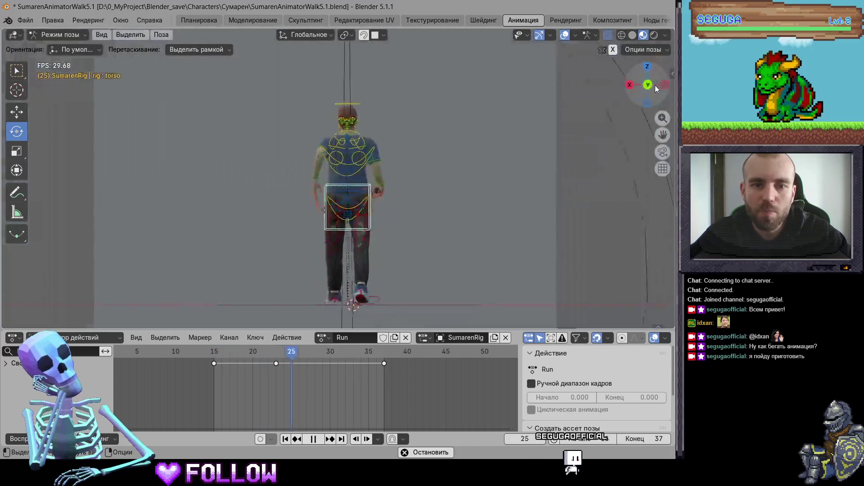
click(665, 85)
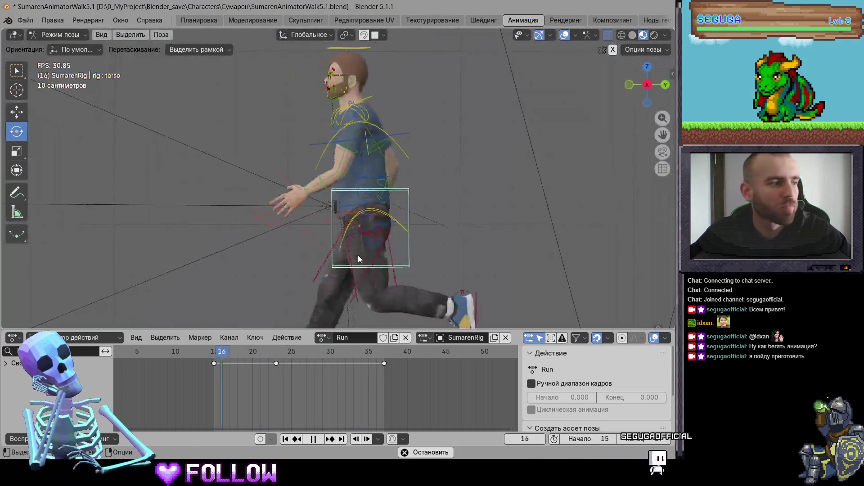
scroll(367, 205, up, 3)
scroll(362, 239, up, 3)
key(space)
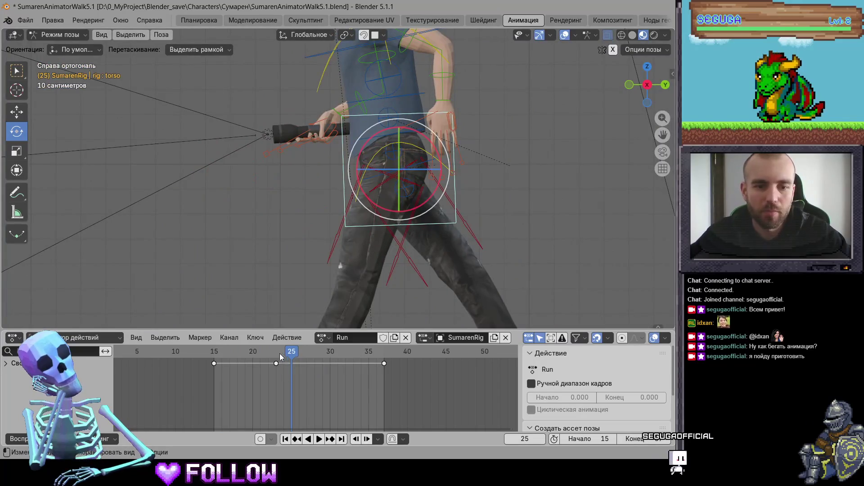
drag(282, 357, 211, 362)
shift+middle_drag(406, 178, 394, 179)
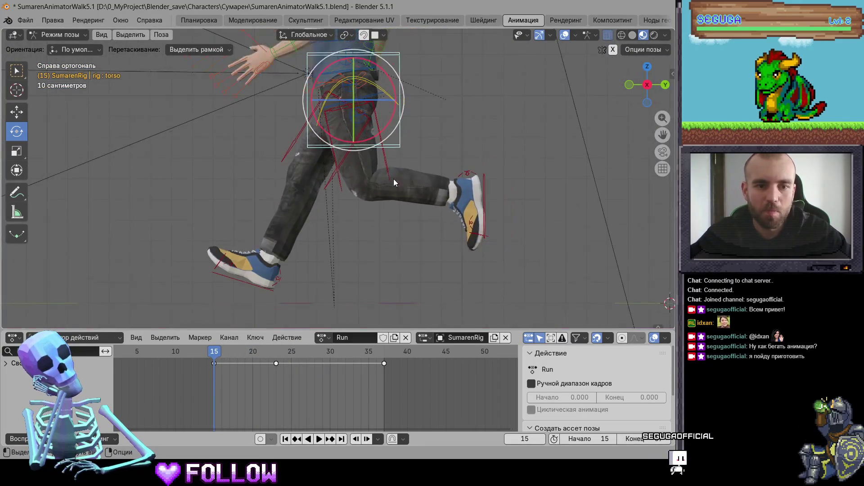
key(space)
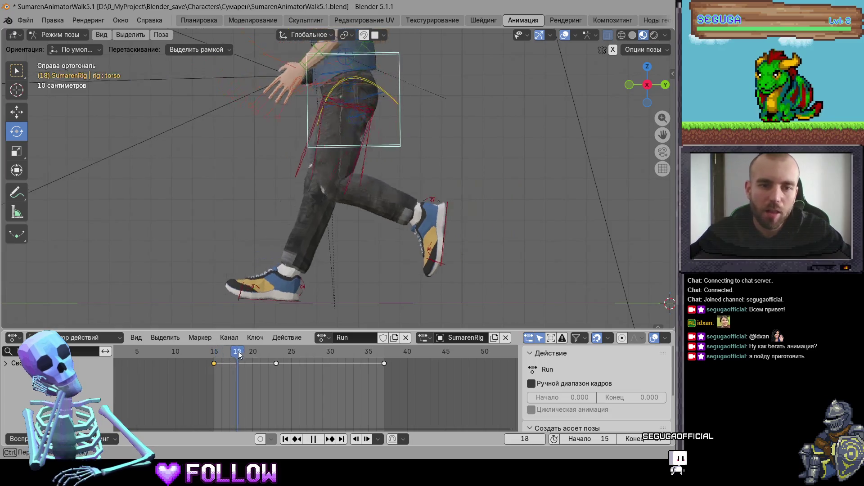
At frame 21, move the torso bone vertically to a new height
mouse_move(213, 351)
mouse_down()
mouse_move(276, 363)
mouse_move(260, 363)
mouse_up()
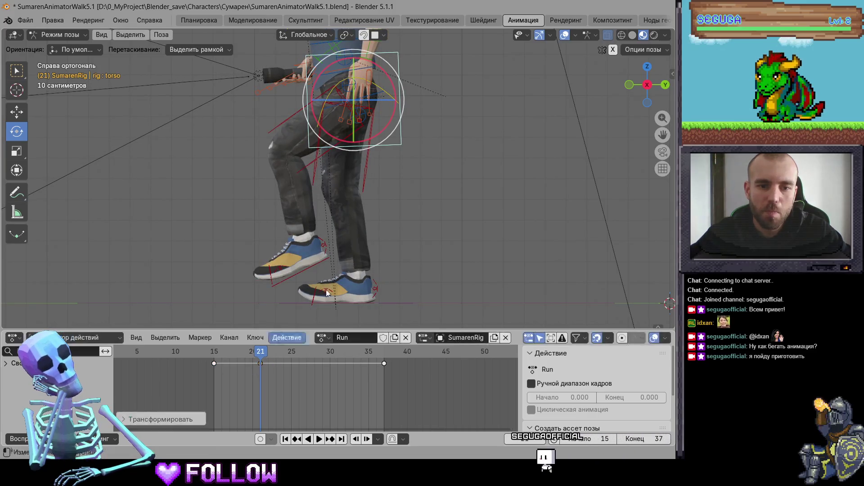
key(g)
key(z)
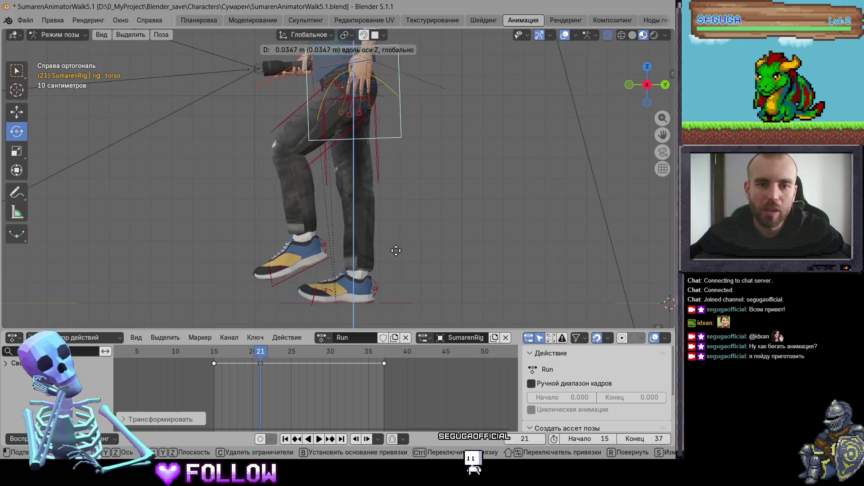
click(395, 256)
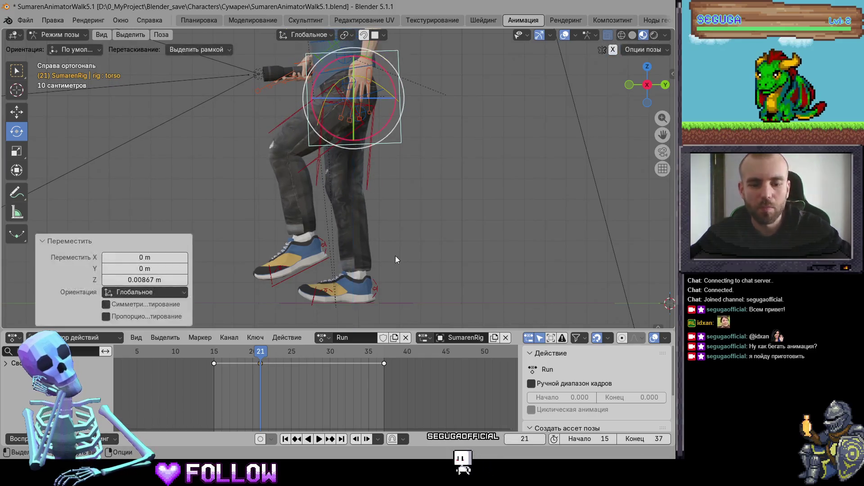
Review the torso bounce around frame 26, abandon a further height change, and replay in perspective
key(space)
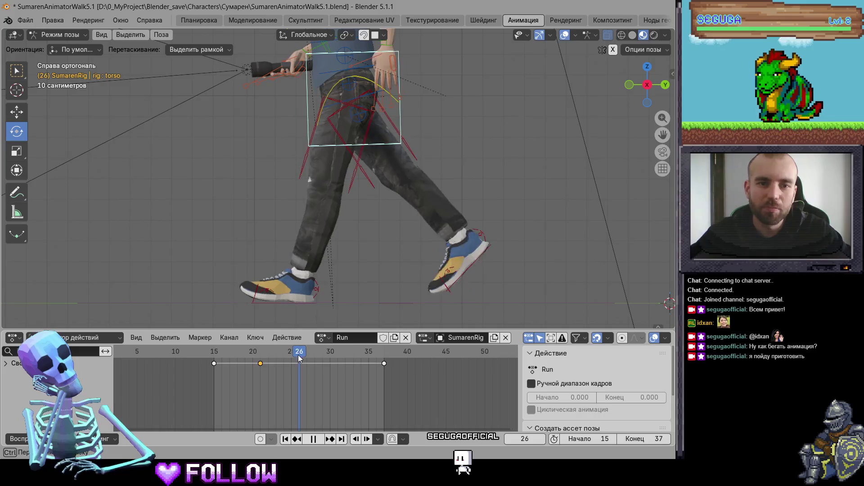
mouse_move(301, 358)
mouse_down()
mouse_move(308, 358)
mouse_move(293, 358)
mouse_up()
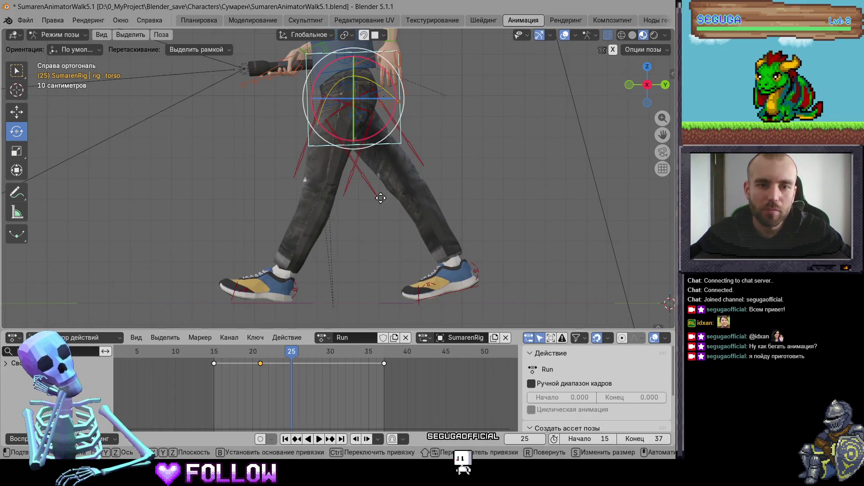
key(g)
key(z)
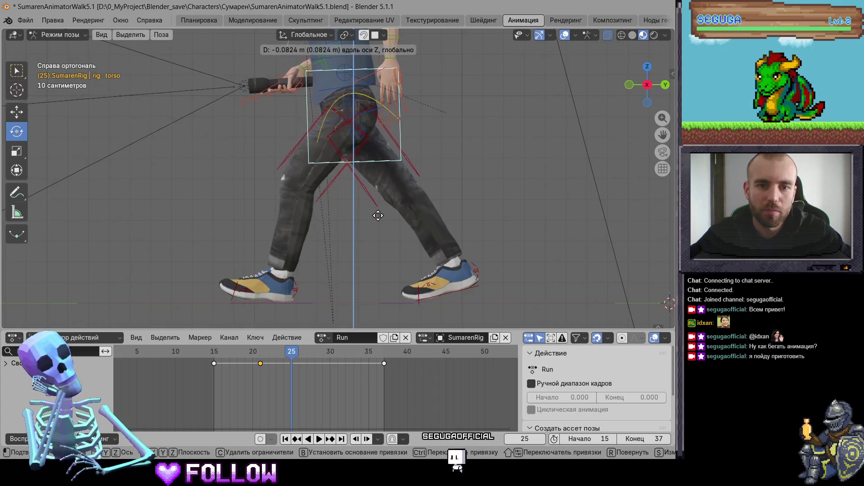
key(Escape)
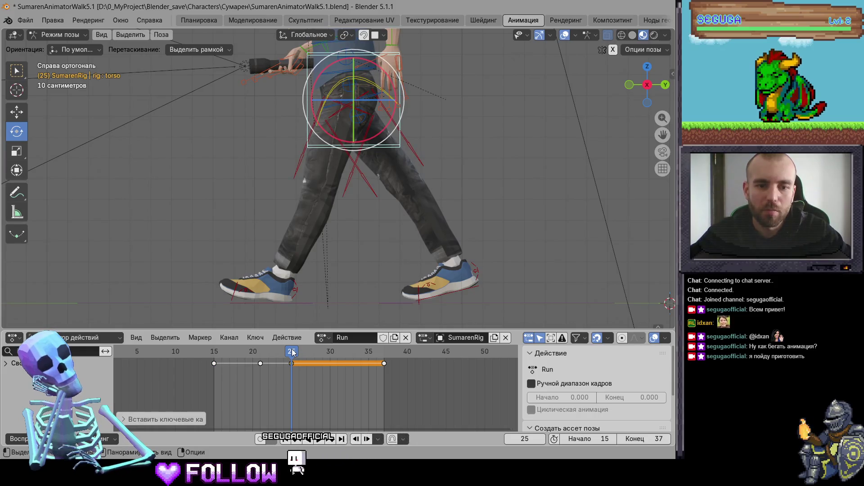
key(space)
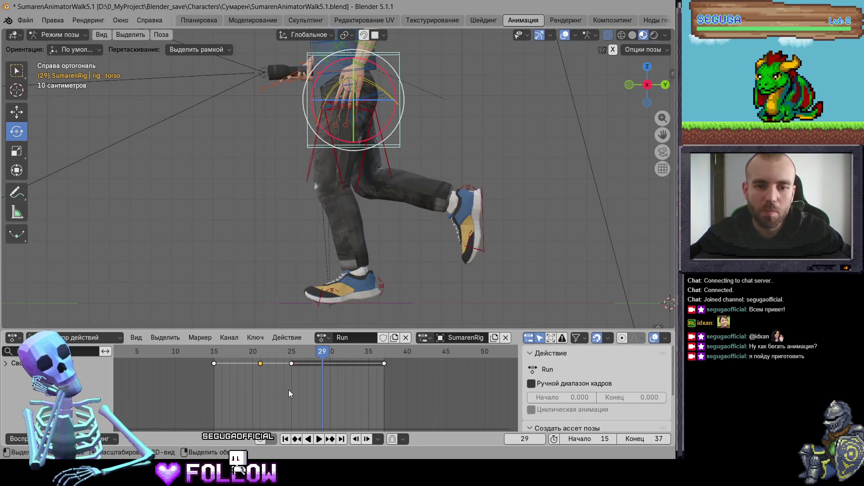
mouse_move(338, 302)
middle_down()
mouse_move(430, 173)
mouse_move(455, 201)
mouse_move(416, 185)
mouse_move(427, 199)
mouse_move(428, 179)
middle_up()
key(space)
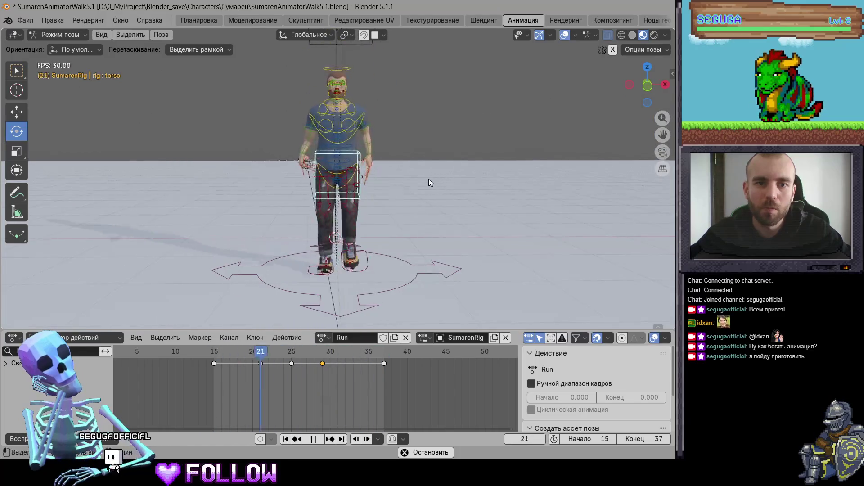
scroll(418, 204, up, 4)
middle_drag(389, 216, 392, 194)
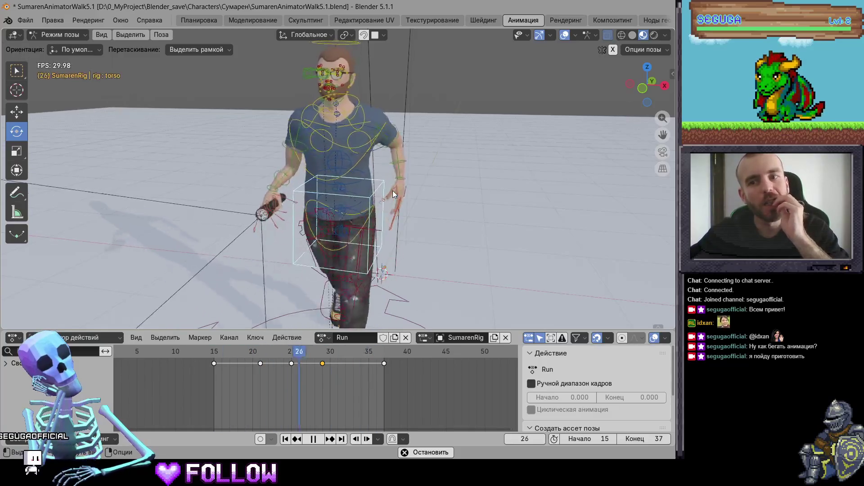
mouse_move(393, 191)
middle_down()
mouse_move(267, 235)
mouse_move(239, 281)
middle_up()
drag(625, 99, 649, 79)
click(649, 79)
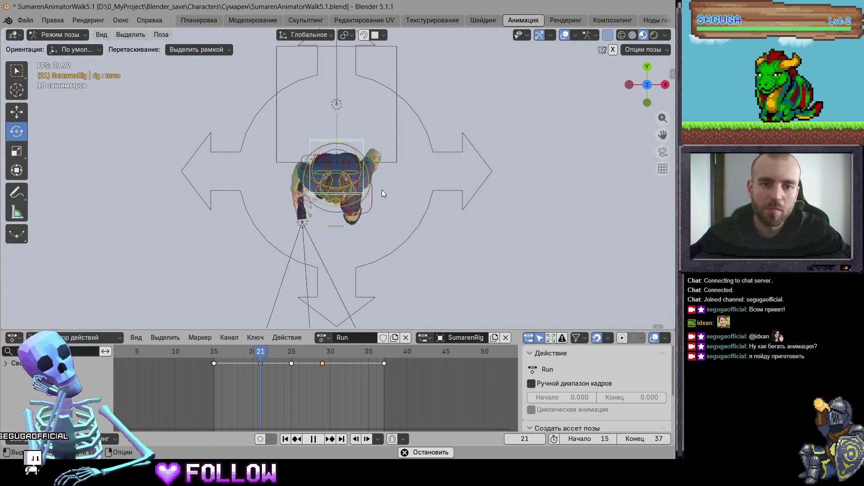
mouse_move(379, 211)
middle_down()
mouse_move(394, 179)
mouse_move(322, 207)
middle_up()
click(567, 35)
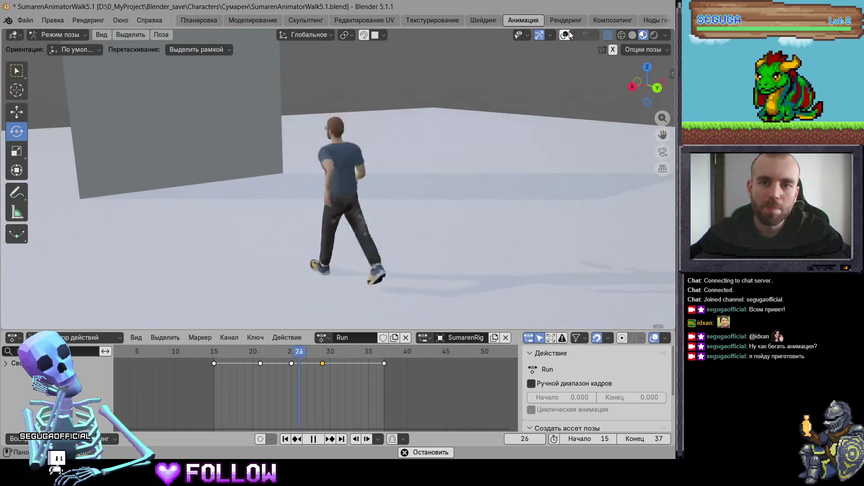
mouse_move(404, 113)
middle_down()
mouse_move(446, 176)
mouse_move(494, 156)
middle_up()
middle_drag(440, 162, 367, 163)
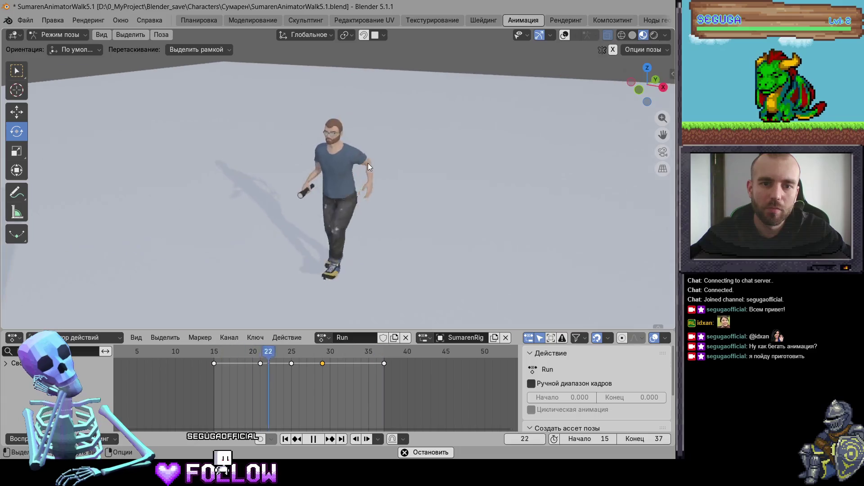
click(351, 179)
key(space)
key(space)
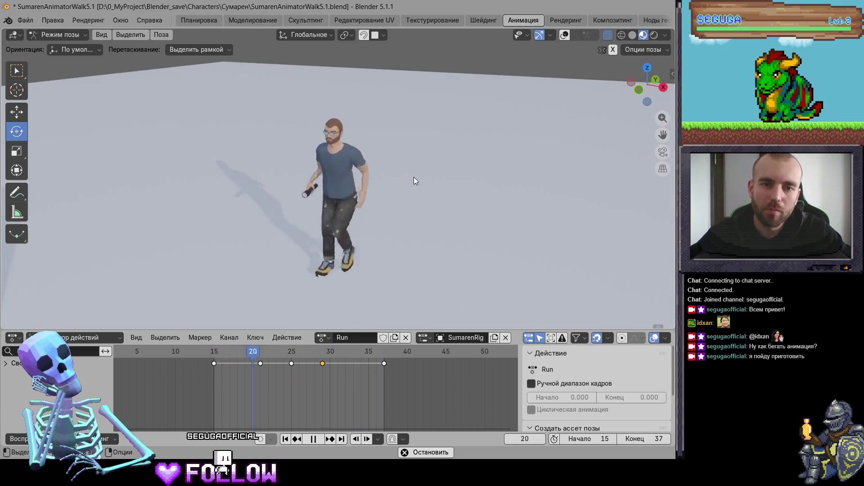
key(space)
click(564, 35)
key(space)
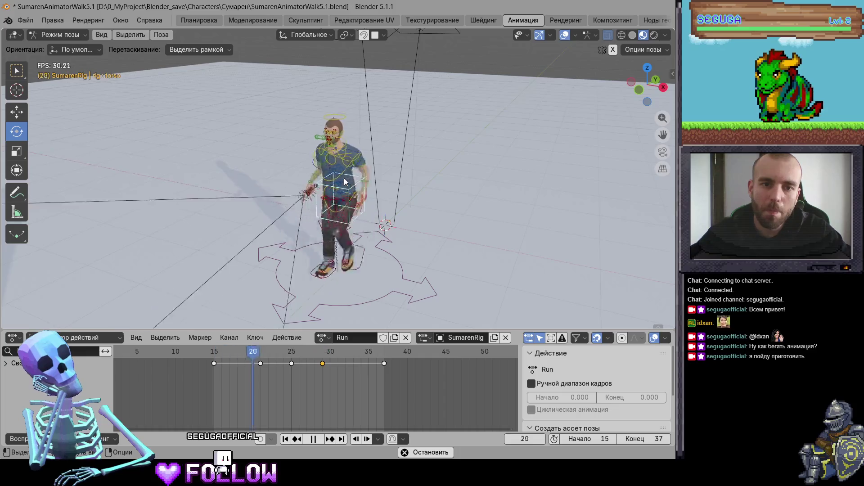
key(space)
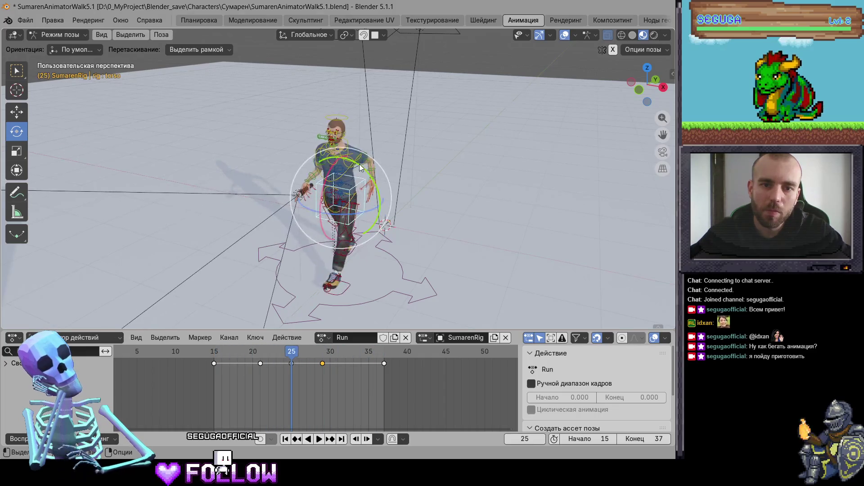
Frame the upper spine in Back Orthographic view and stop the run at frame 25
click(359, 165)
key(KP_Decimal)
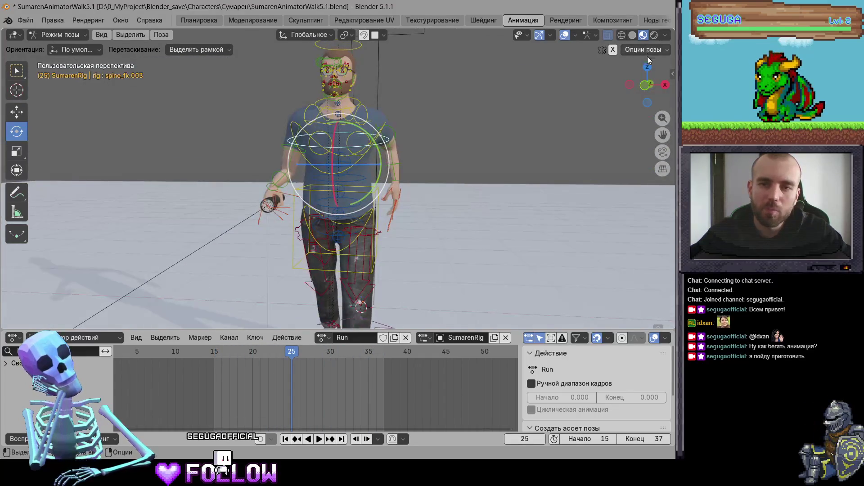
click(647, 84)
scroll(383, 122, up, 3)
key(shift+Right)
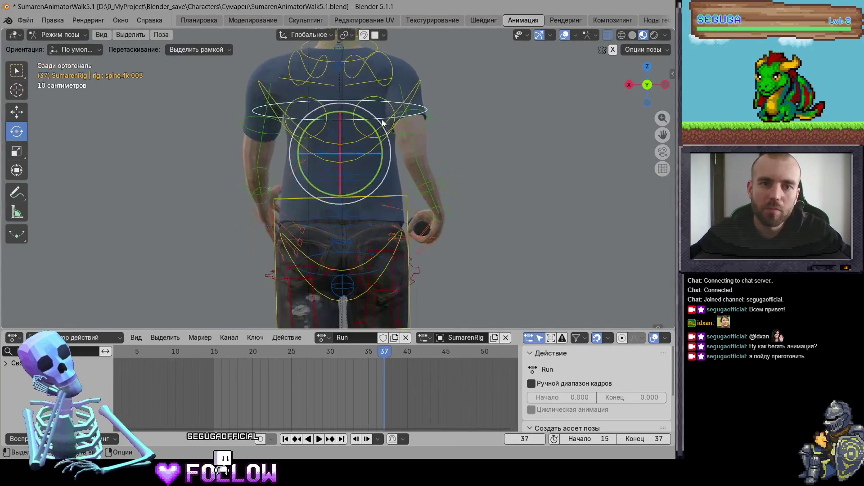
mouse_move(390, 366)
mouse_down()
mouse_move(257, 361)
mouse_move(294, 367)
mouse_up()
key(space)
Rotate the torso control about −1.66° at frame 25 and review the run from several angles
click(408, 211)
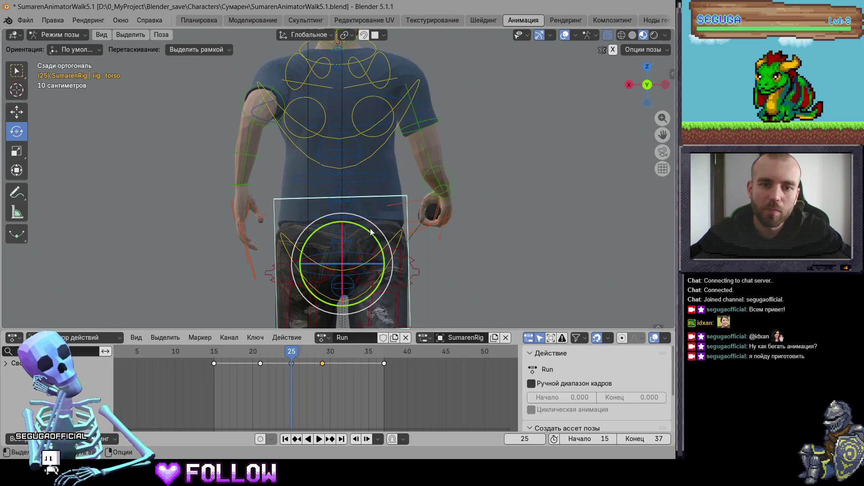
drag(373, 232, 372, 232)
key(space)
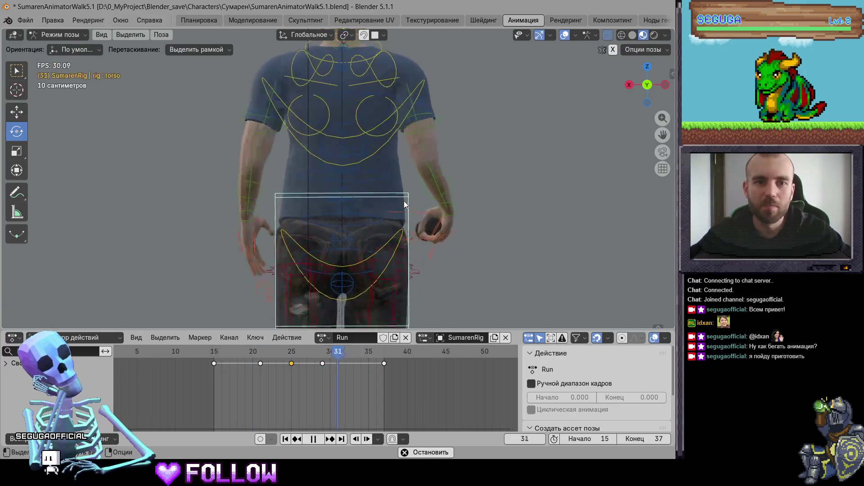
scroll(367, 201, down, 5)
middle_drag(367, 202, 486, 203)
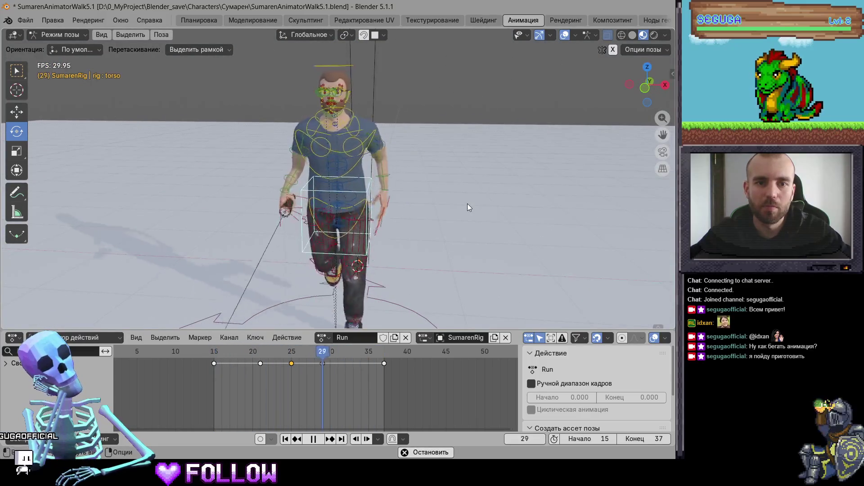
mouse_move(475, 200)
middle_down()
mouse_move(392, 196)
mouse_move(433, 185)
middle_up()
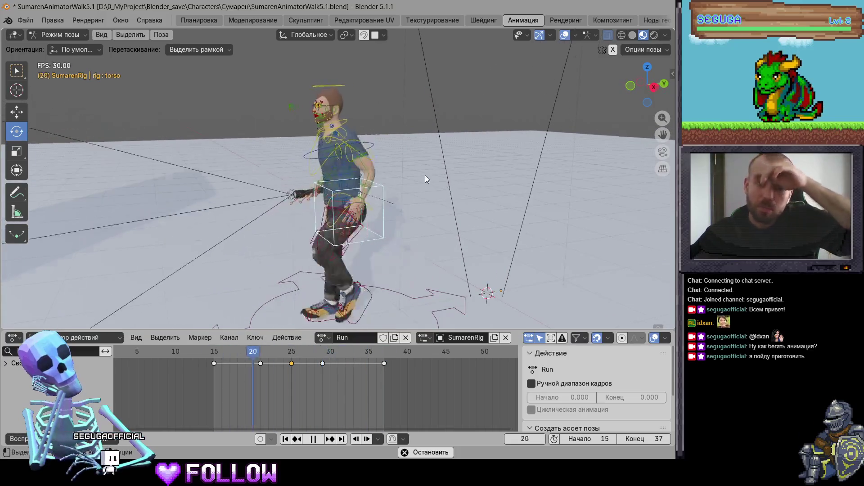
mouse_move(409, 223)
middle_down()
mouse_move(364, 298)
mouse_move(385, 253)
middle_up()
key(space)
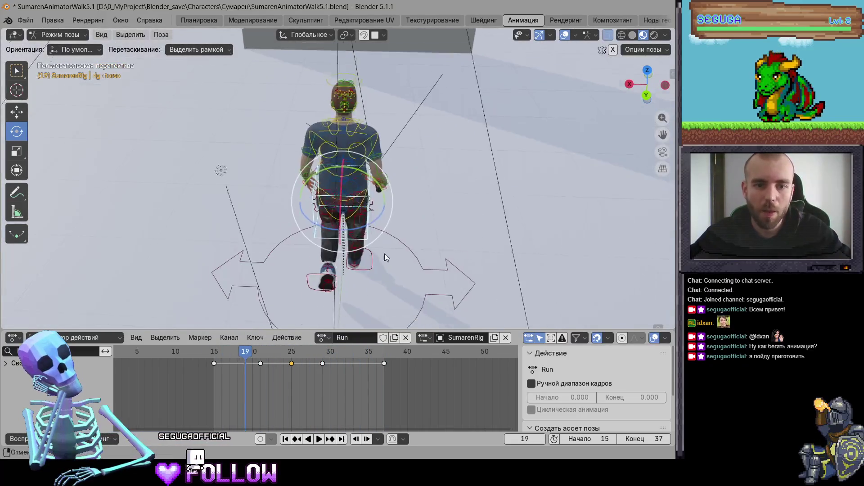
Select foot_ik.L and return to frame 15 with the feet in view
click(338, 210)
scroll(348, 213, up, 3)
mouse_move(315, 311)
middle_down()
mouse_move(372, 258)
mouse_move(151, 163)
middle_up()
drag(284, 200, 306, 200)
mouse_move(305, 200)
middle_down()
mouse_move(480, 150)
mouse_move(422, 116)
mouse_move(353, 143)
middle_up()
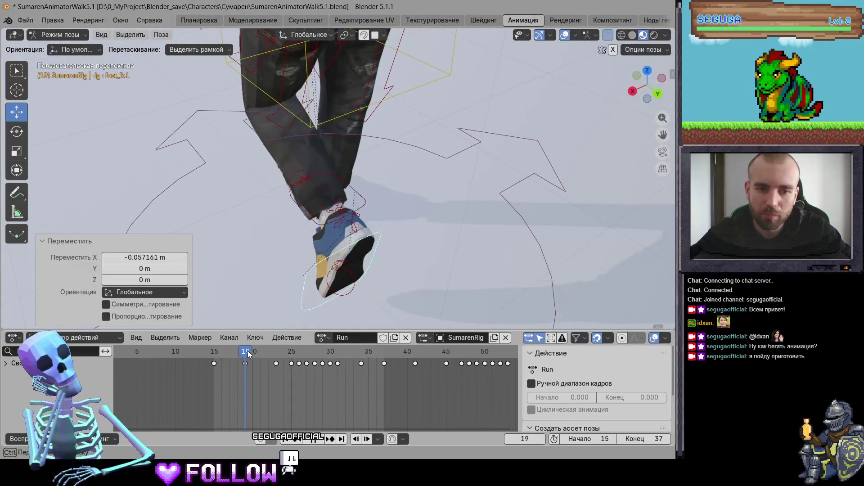
click(260, 353)
drag(261, 353, 214, 354)
mouse_move(342, 203)
middle_down()
mouse_move(409, 294)
mouse_move(307, 282)
middle_up()
Shift the left foot about 10 cm along X, turn it 9.67° around Z, key frames 15 and 37
key(g)
key(x)
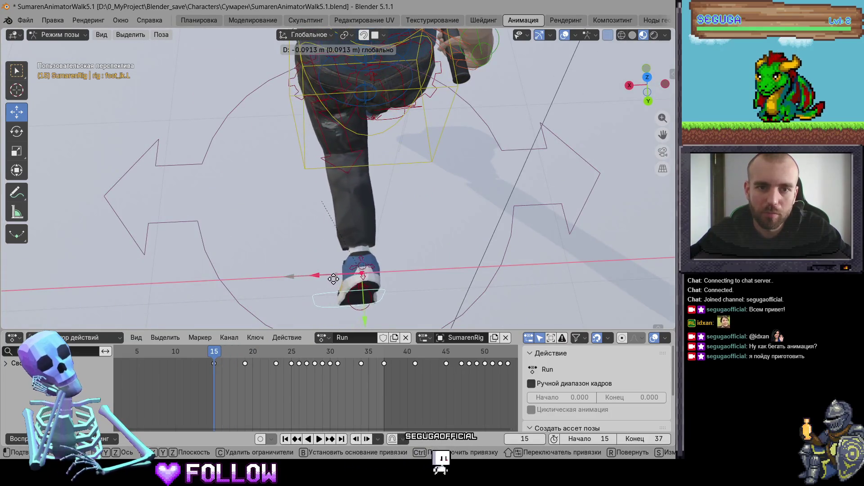
click(327, 278)
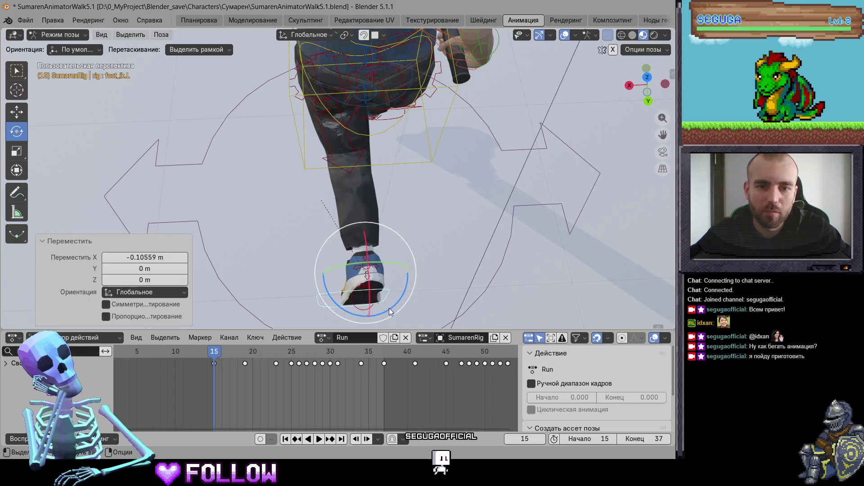
drag(389, 308, 331, 277)
middle_drag(331, 277, 418, 206)
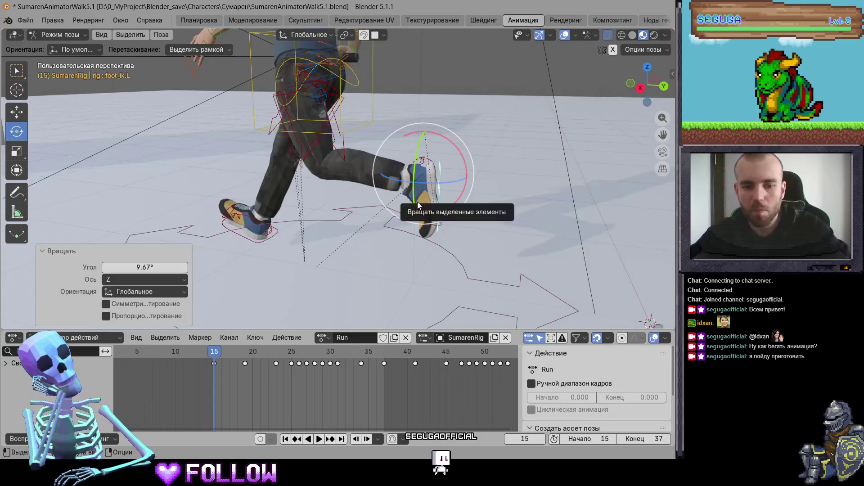
key(i)
drag(222, 350, 384, 351)
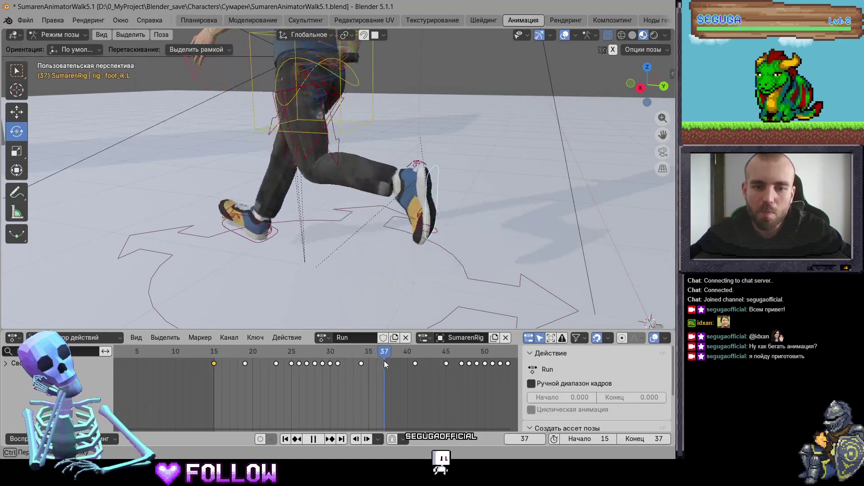
key(i)
At frame 28, shift foot_ik.R sideways and turn it −10° around Z
click(280, 231)
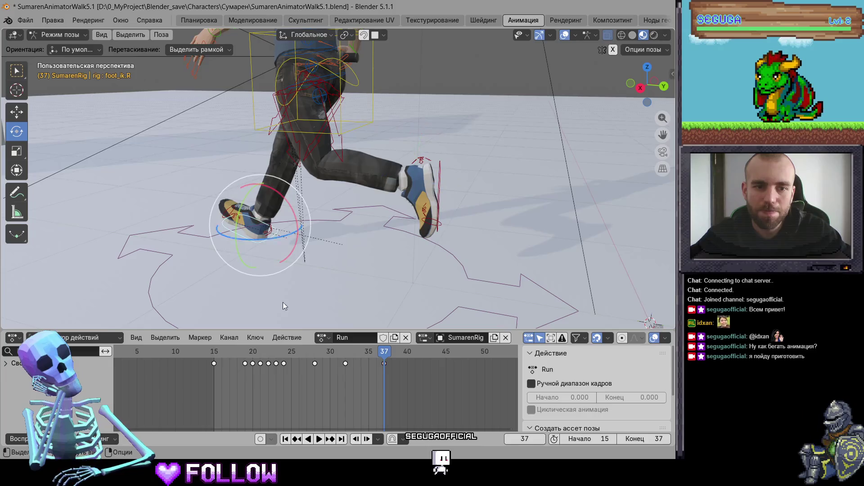
key(space)
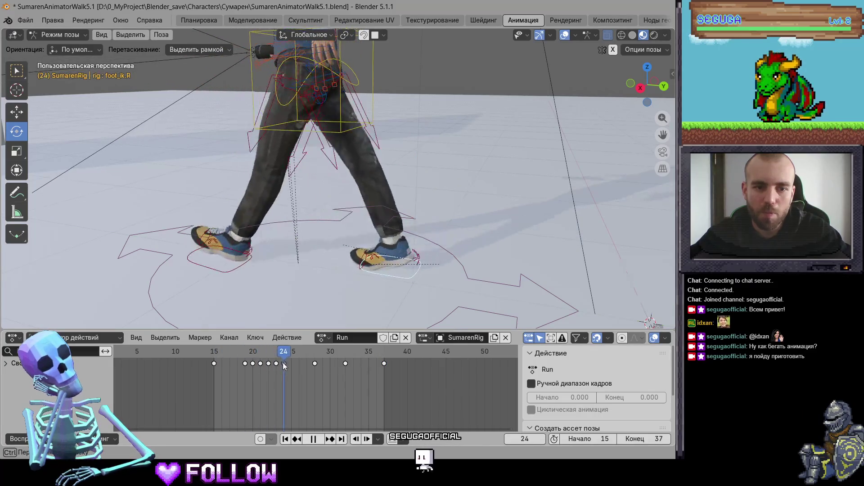
key(space)
mouse_move(405, 288)
middle_down()
mouse_move(507, 264)
mouse_move(482, 286)
middle_up()
key(g)
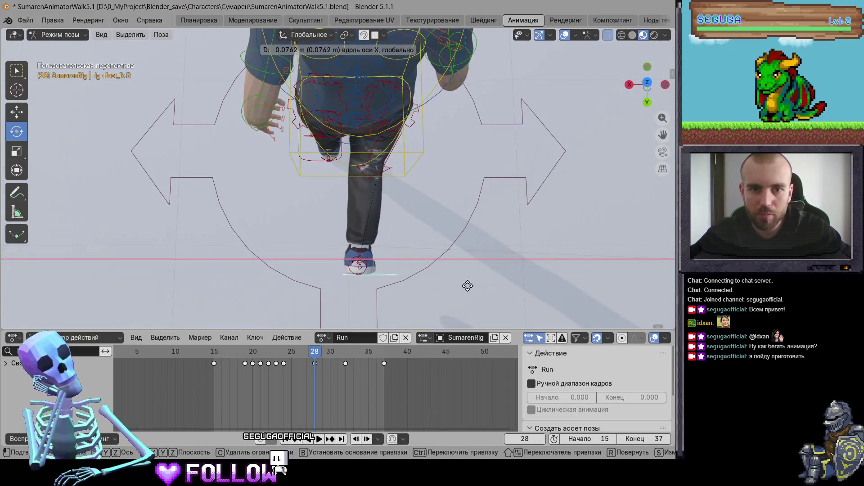
click(471, 286)
key(Return)
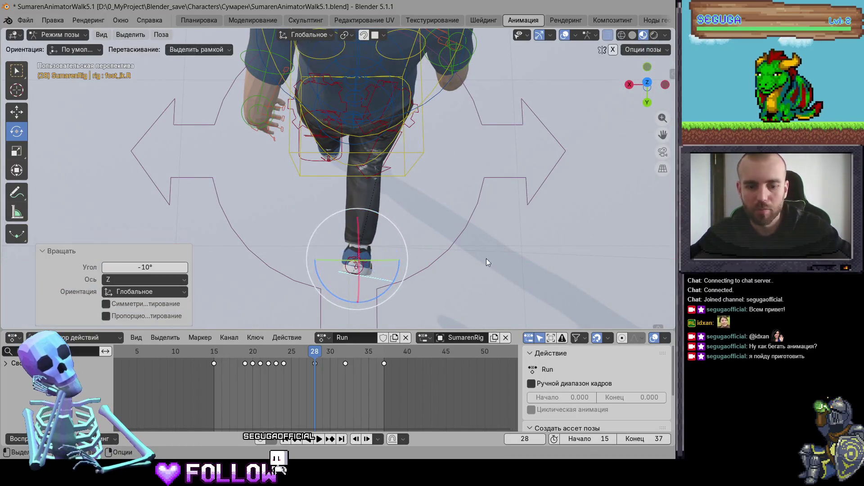
key(space)
middle_drag(438, 233, 492, 153)
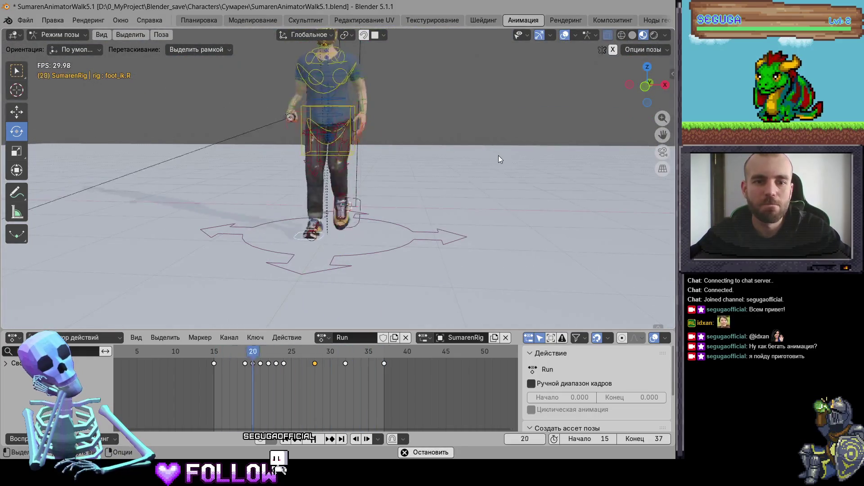
Deselect the timeline keys, load the Walk action onto the rig, and play it
mouse_move(475, 177)
middle_down()
mouse_move(554, 158)
mouse_move(437, 194)
mouse_move(457, 191)
middle_up()
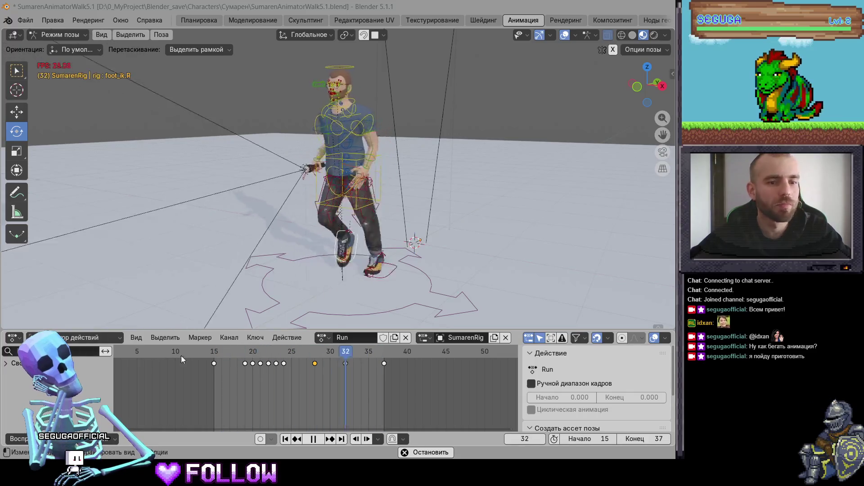
click(208, 374)
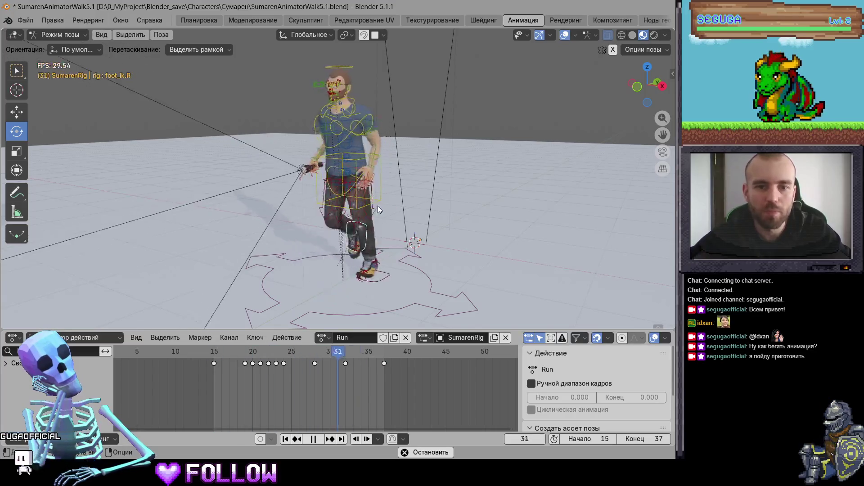
mouse_move(336, 201)
middle_down()
mouse_move(429, 211)
mouse_move(273, 204)
mouse_move(394, 308)
middle_up()
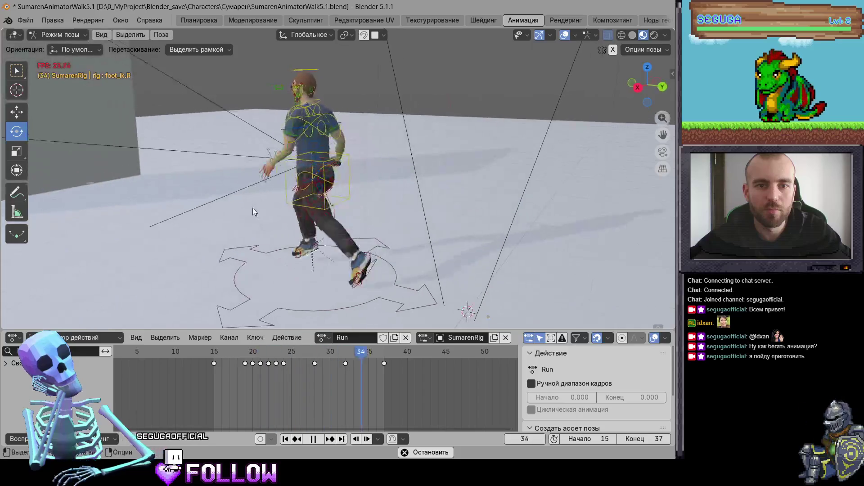
key(Escape)
click(321, 338)
click(333, 228)
key(space)
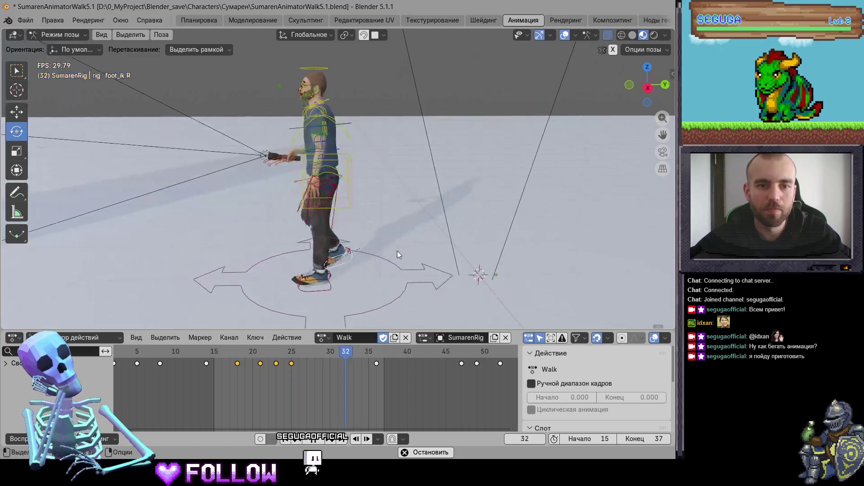
Switch back to Run and delete all keyframes beyond frame 37
key(space)
click(321, 338)
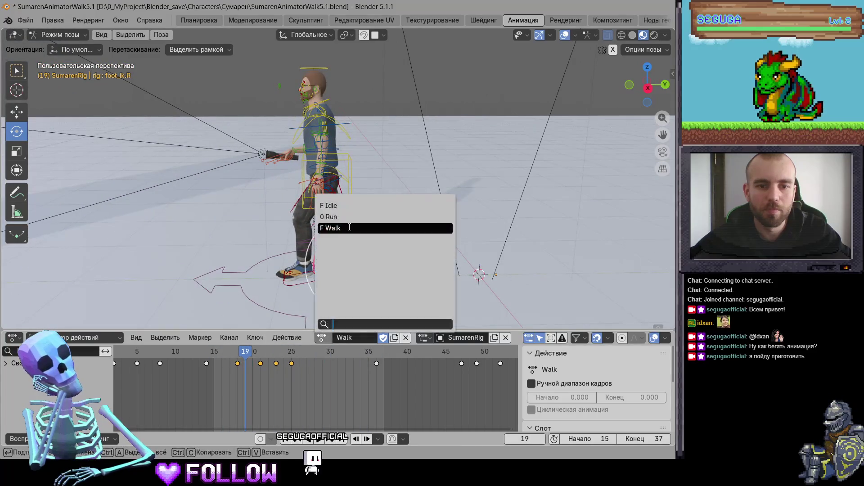
click(346, 221)
key(a)
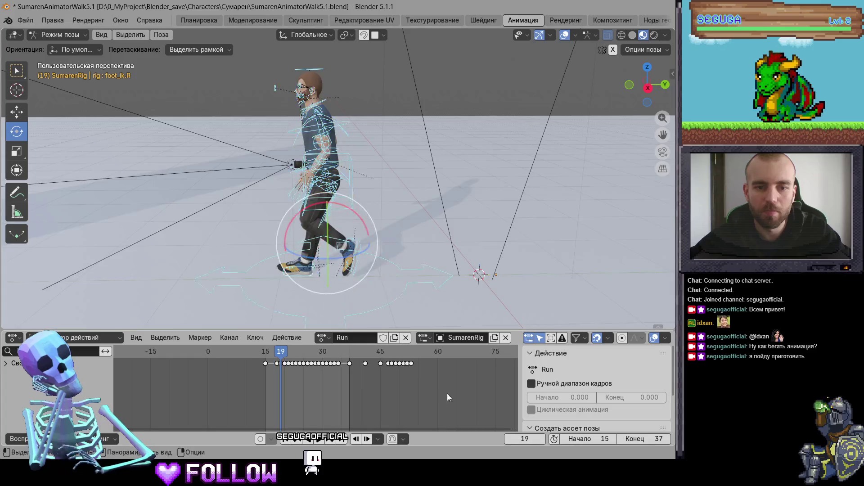
drag(447, 393, 354, 364)
right_click(354, 364)
click(355, 364)
Key all bones at frame 37 and play the Run loop from frame 15
scroll(291, 373, up, 3)
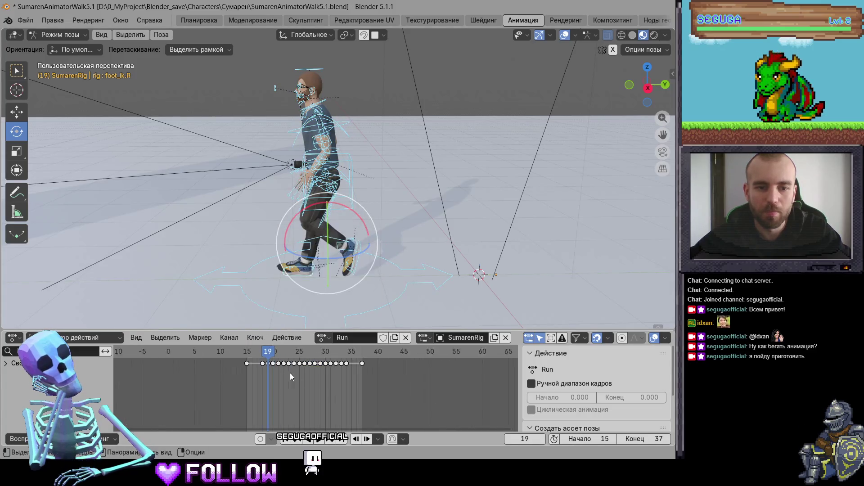
key(shift+Left)
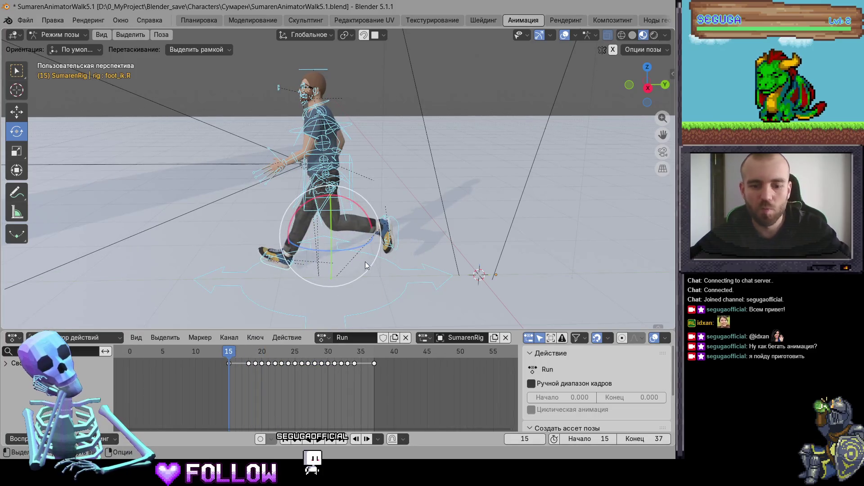
drag(233, 365, 375, 365)
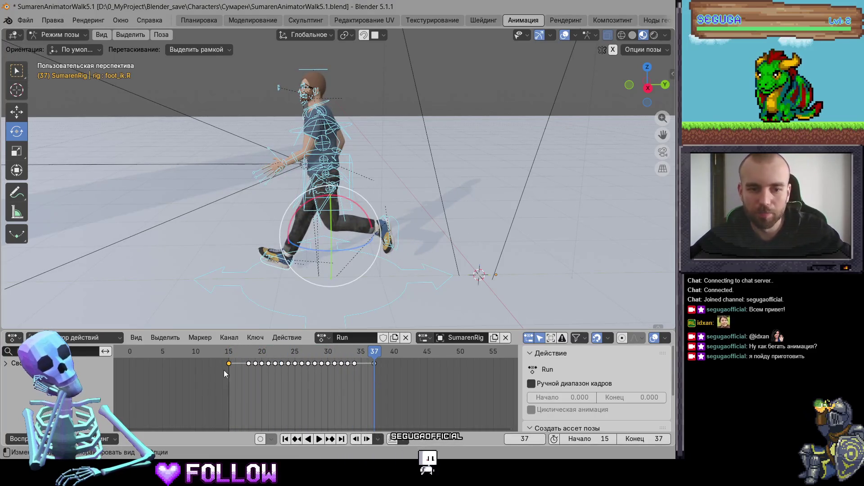
key(i)
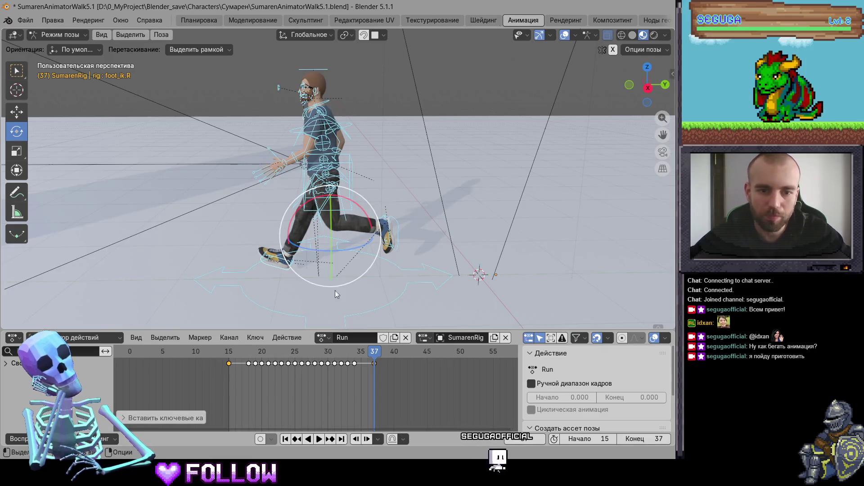
scroll(382, 290, up, 3)
drag(366, 352, 315, 352)
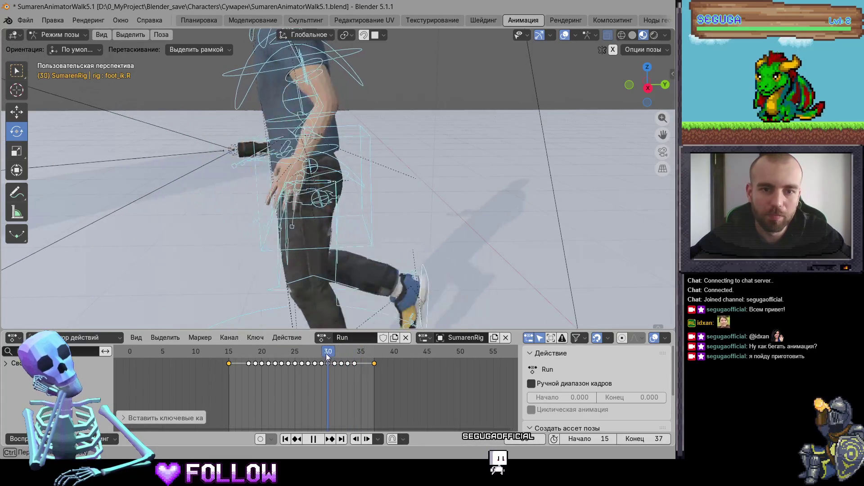
scroll(368, 274, down, 3)
key(space)
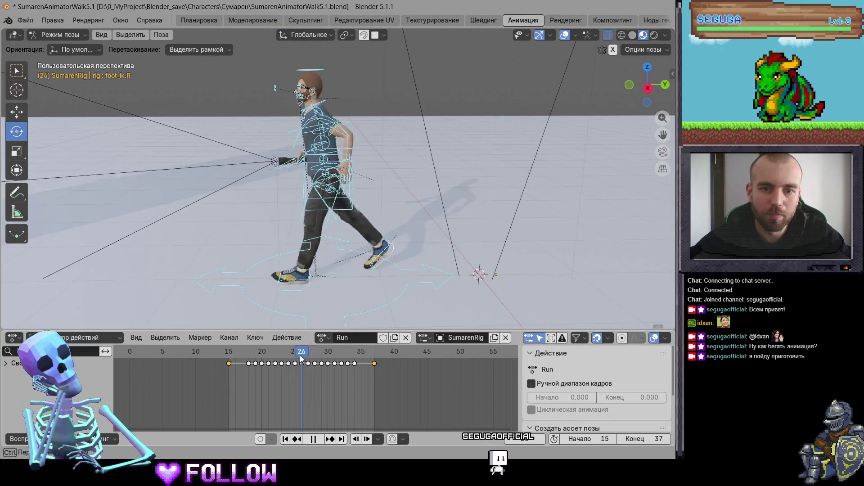
key(Escape)
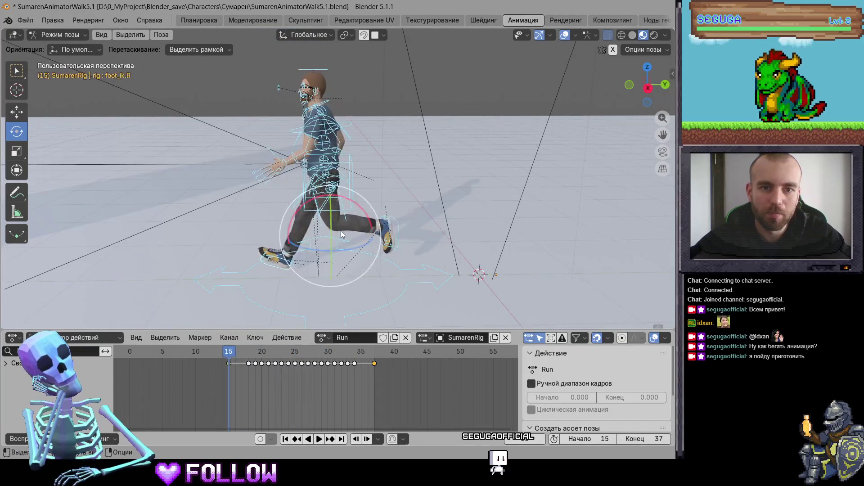
Select the right foot control and review the Run playback while zooming the view
click(286, 267)
click(285, 266)
key(space)
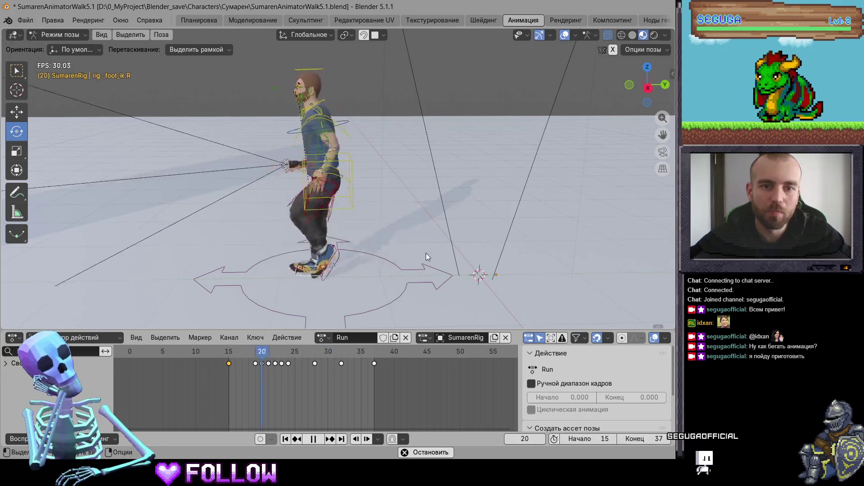
scroll(419, 249, down, 6)
scroll(418, 252, down, 4)
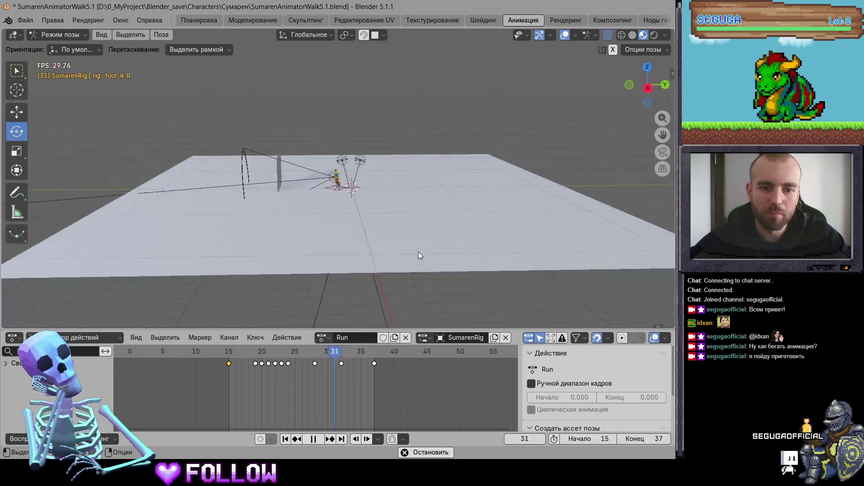
scroll(418, 252, up, 3)
scroll(418, 252, up, 4)
scroll(473, 254, up, 3)
scroll(474, 253, down, 8)
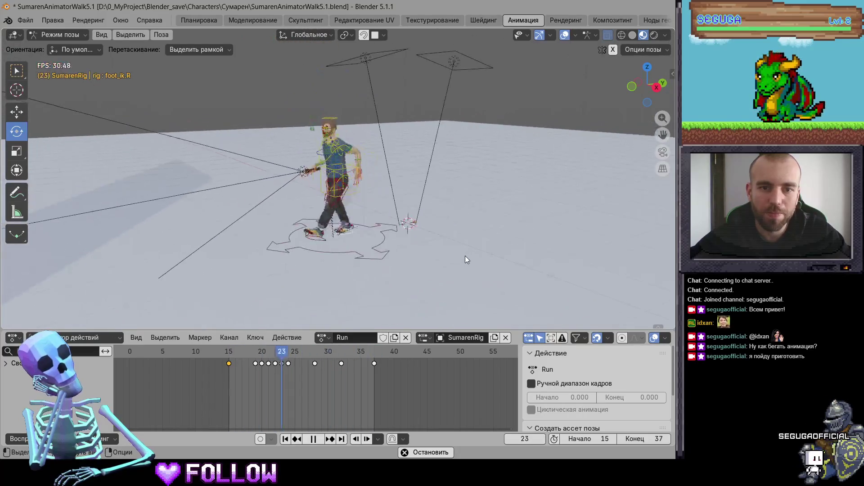
key(space)
Delete all the root bone's keyframes and set the scene start frame to 1
click(372, 252)
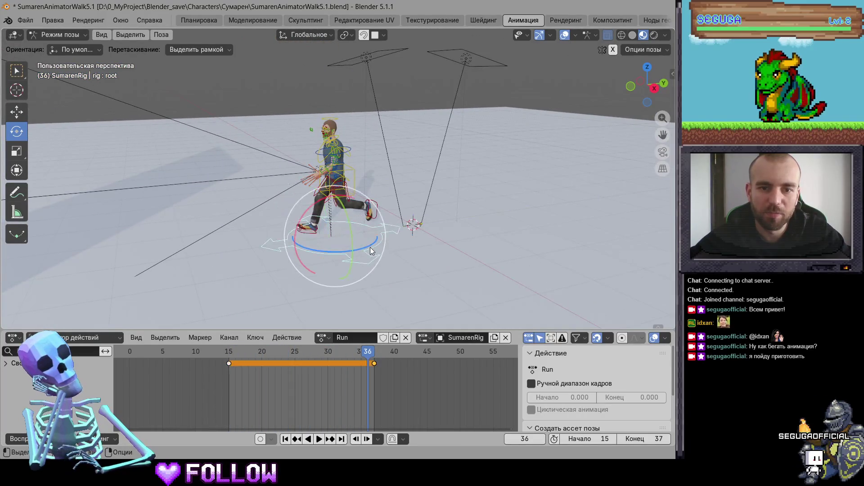
right_click(208, 370)
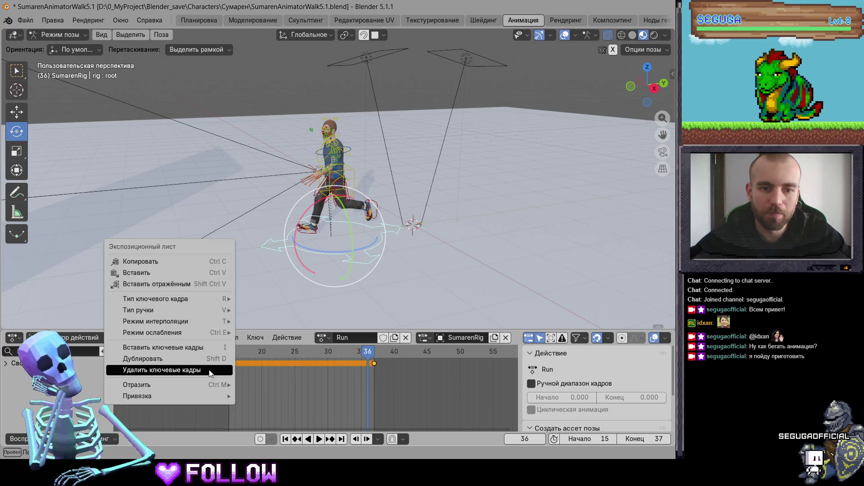
click(209, 370)
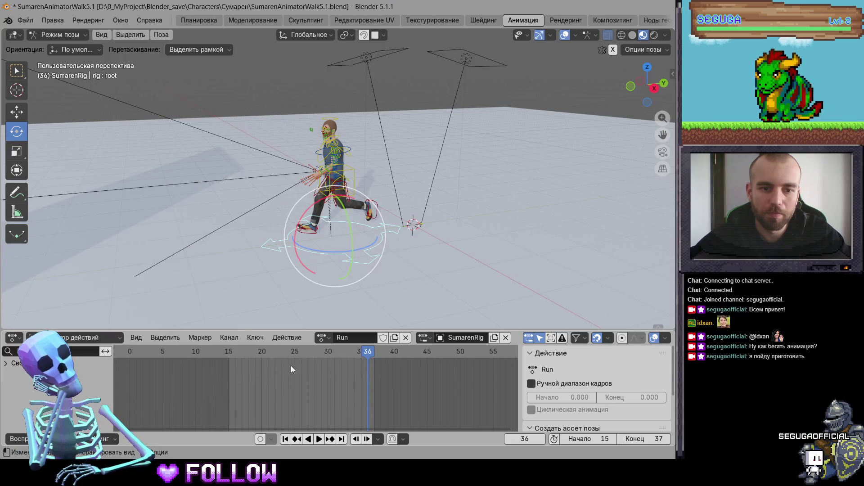
click(586, 439)
text(1)
key(Return)
key(a)
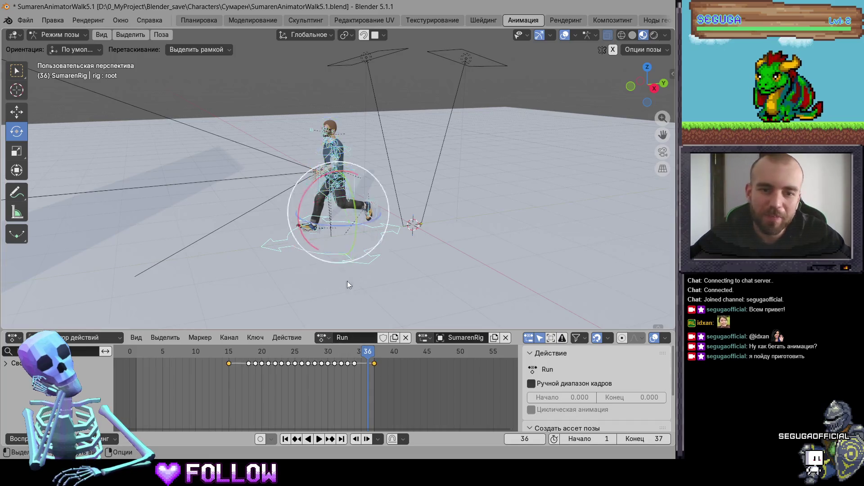
key(space)
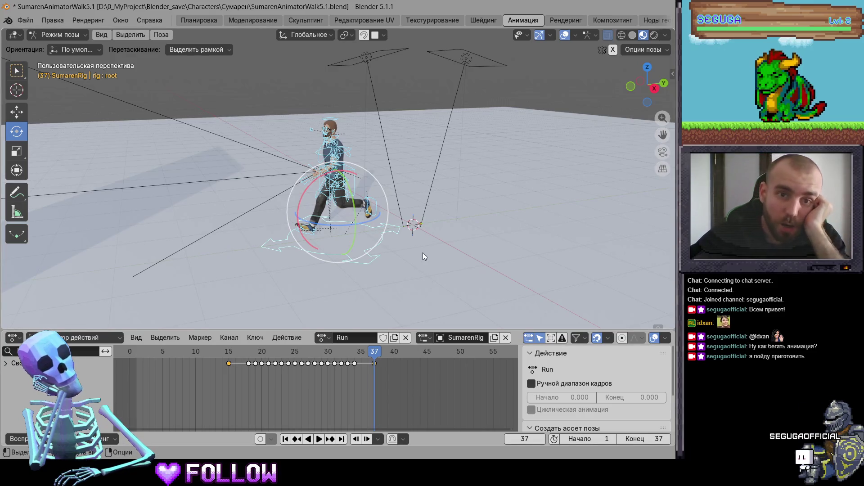
click(373, 243)
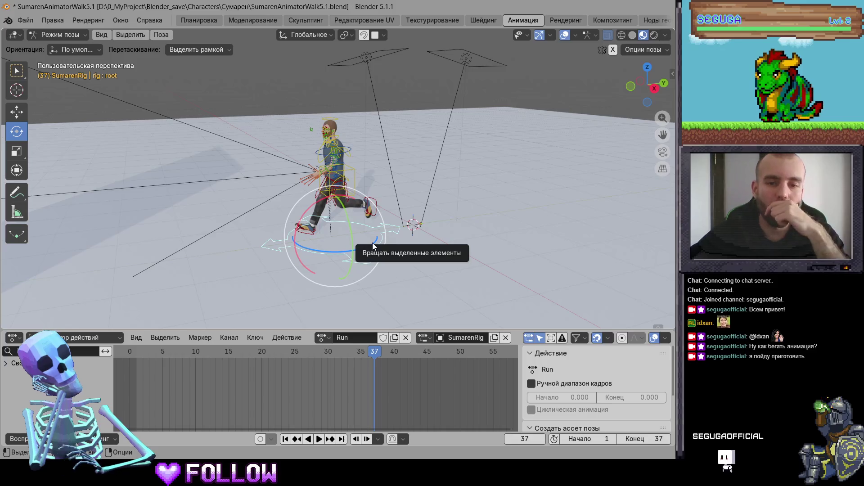
Preview the Idle action, then load Walk onto the rig
click(322, 338)
click(337, 203)
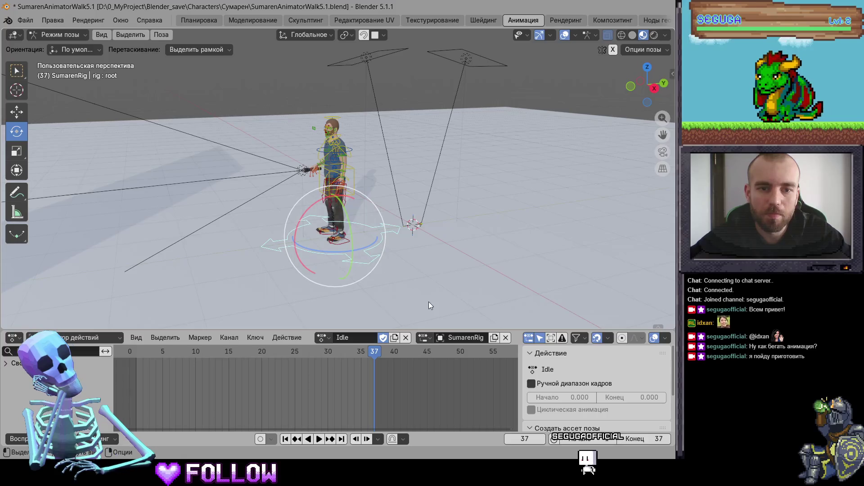
key(a)
key(space)
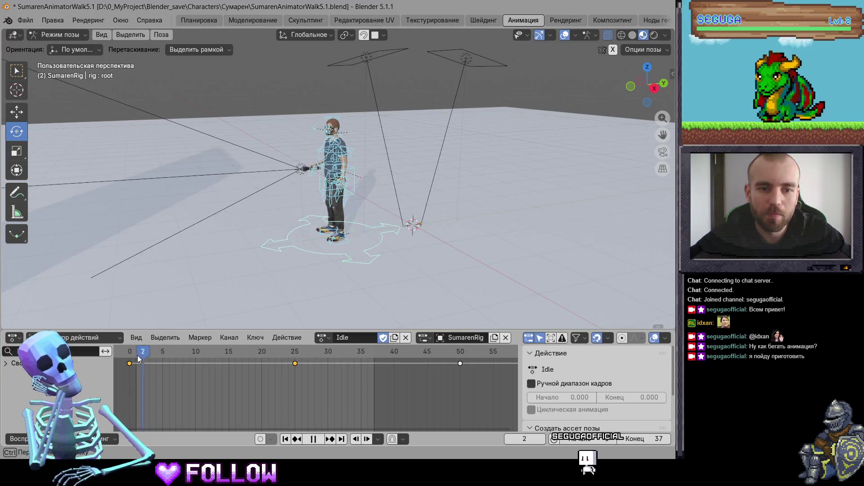
click(322, 338)
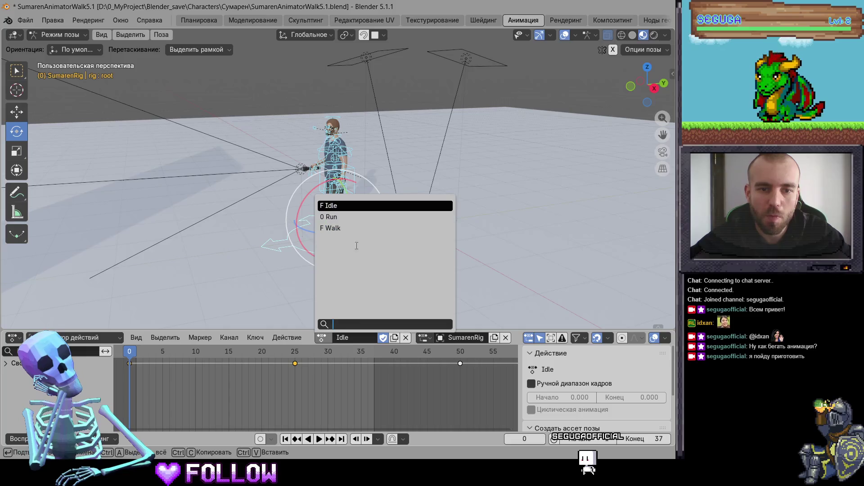
click(354, 230)
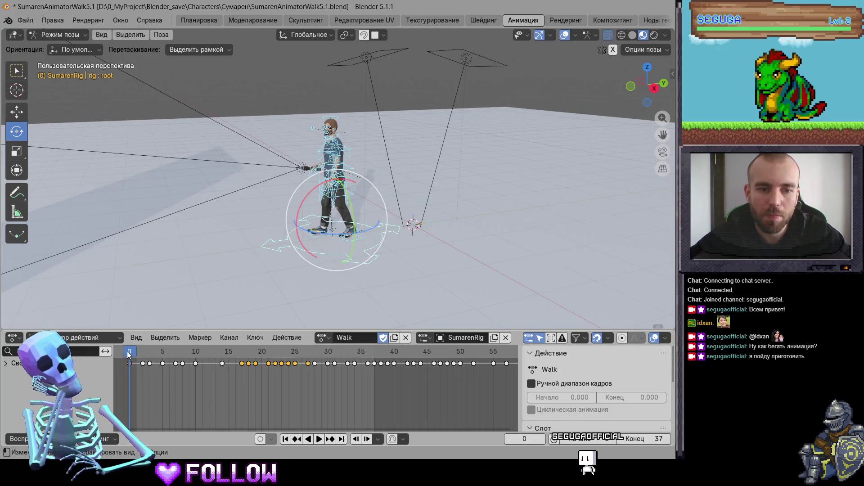
Select the root control, go to frame 41, and unlink Walk from the rig
drag(129, 355, 269, 351)
click(361, 265)
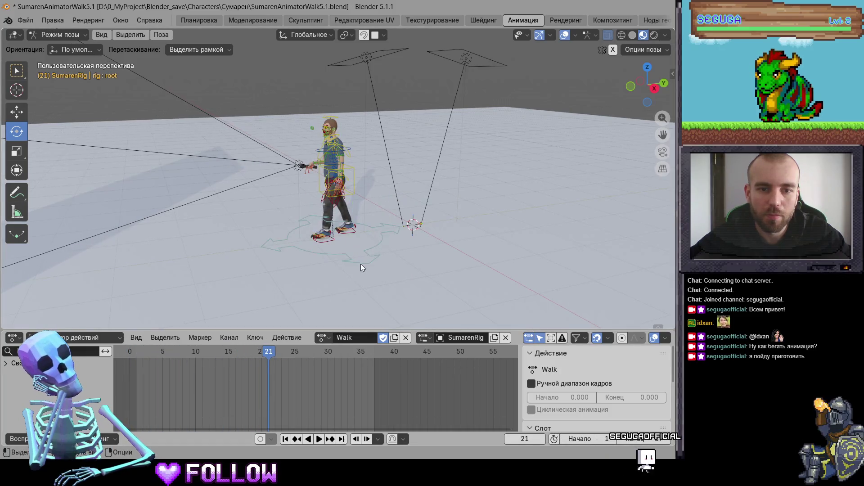
click(361, 264)
middle_drag(414, 263, 388, 282)
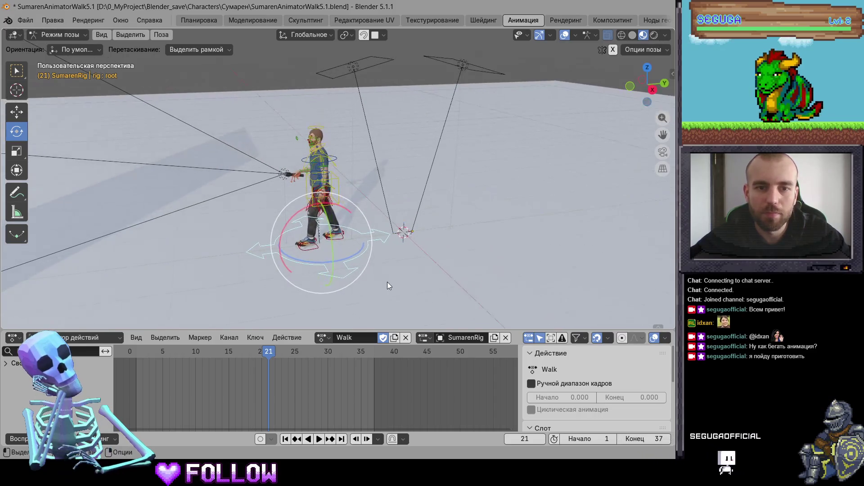
click(401, 352)
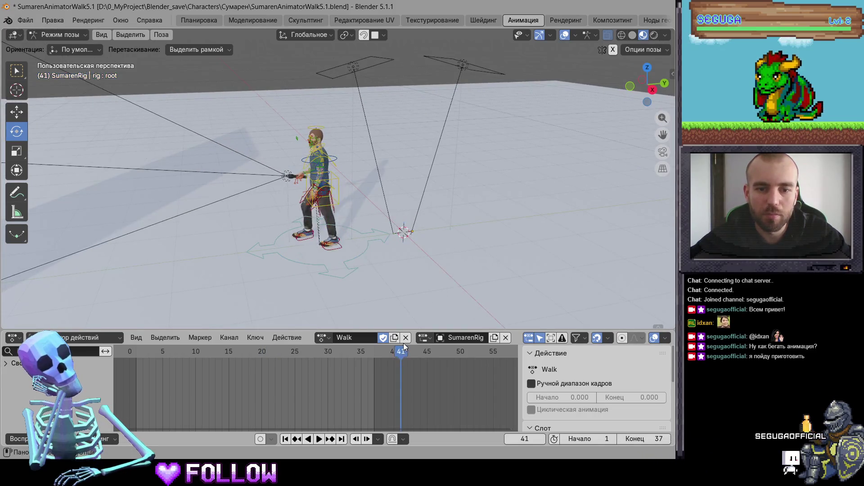
click(406, 338)
Clear User Transforms on the pose and key it at frame 41 into a new Действие action
click(346, 279)
right_click(347, 280)
click(347, 279)
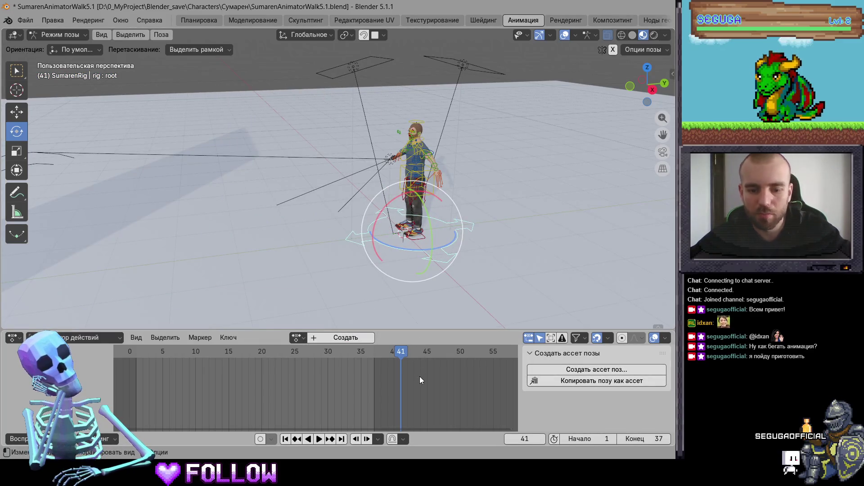
key(i)
click(387, 388)
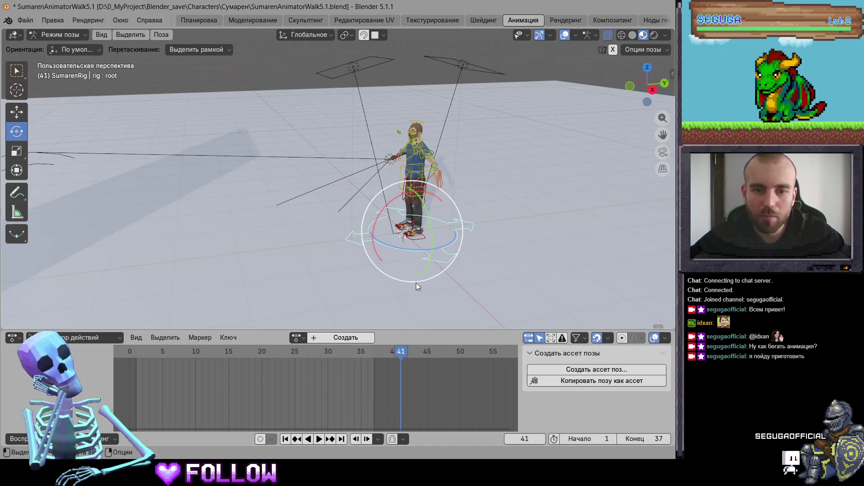
scroll(415, 286, up, 3)
shift+middle_drag(415, 289, 335, 326)
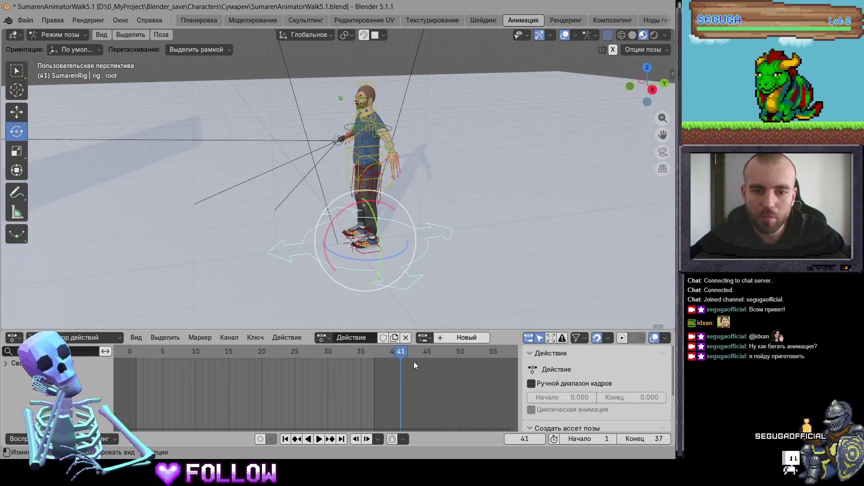
key(i)
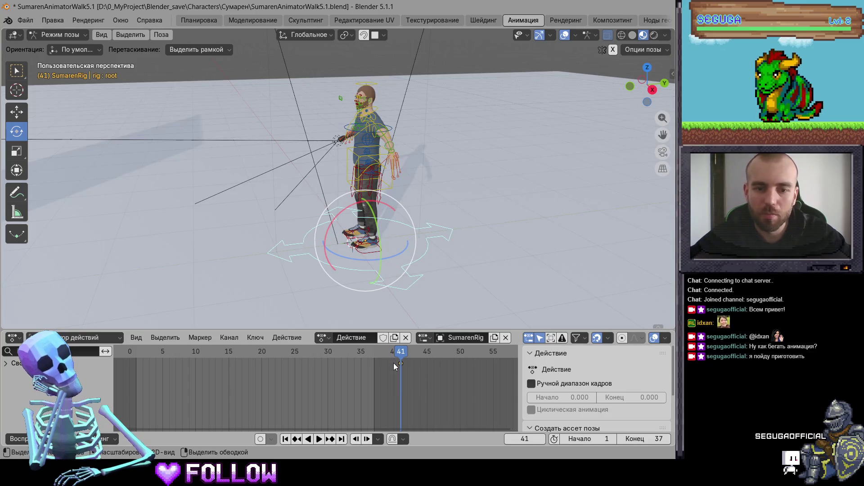
Unlink the temporary Действие action and assign Run to the rig
click(406, 337)
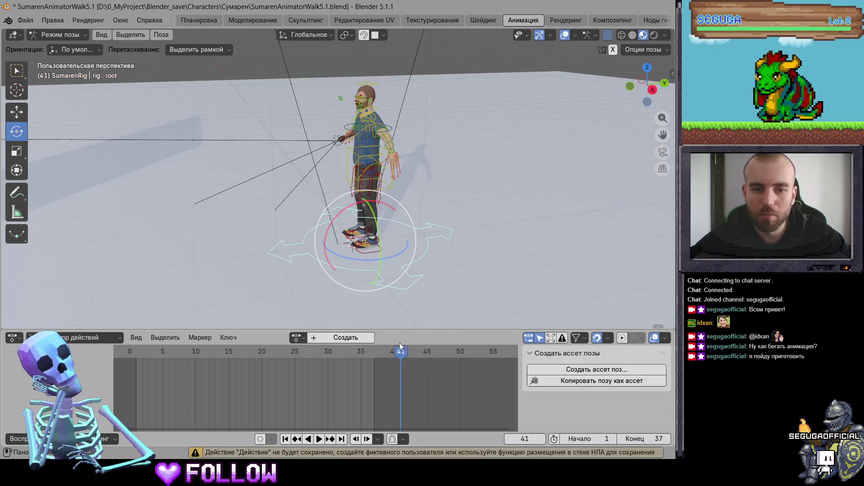
click(299, 338)
click(315, 217)
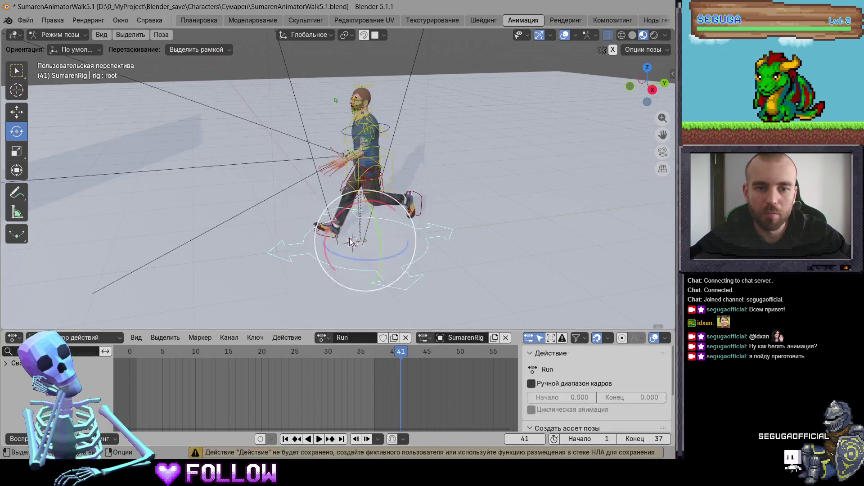
Shift all Run keyframes 11 frames earlier so they span frames 1–23 instead of 15–37
key(space)
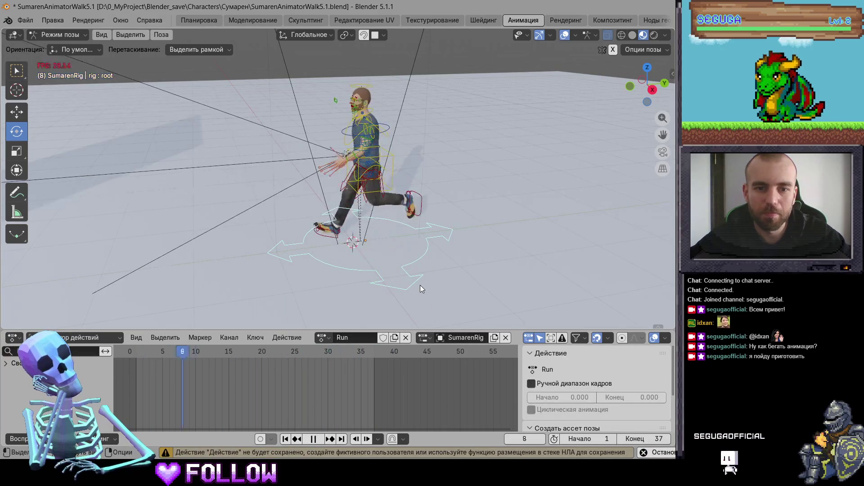
key(Escape)
key(a)
drag(497, 395, 217, 351)
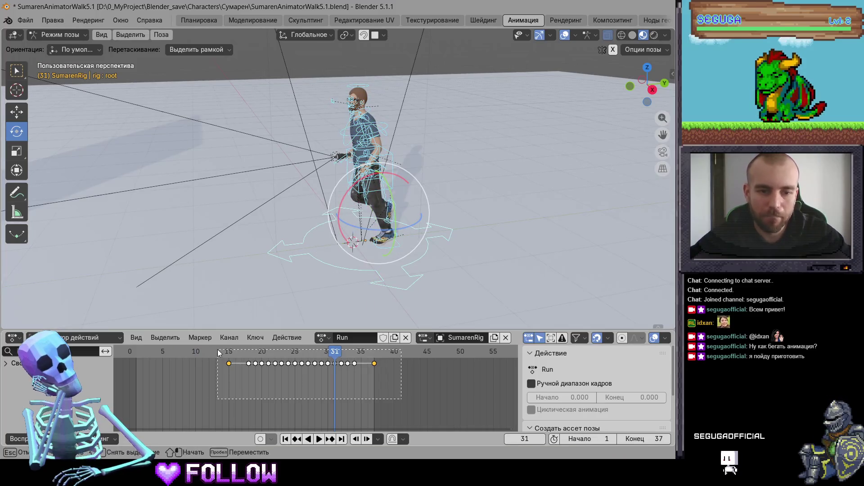
key(g)
click(149, 369)
Set the scene end frame to 23 and play back the shifted Run animation
key(space)
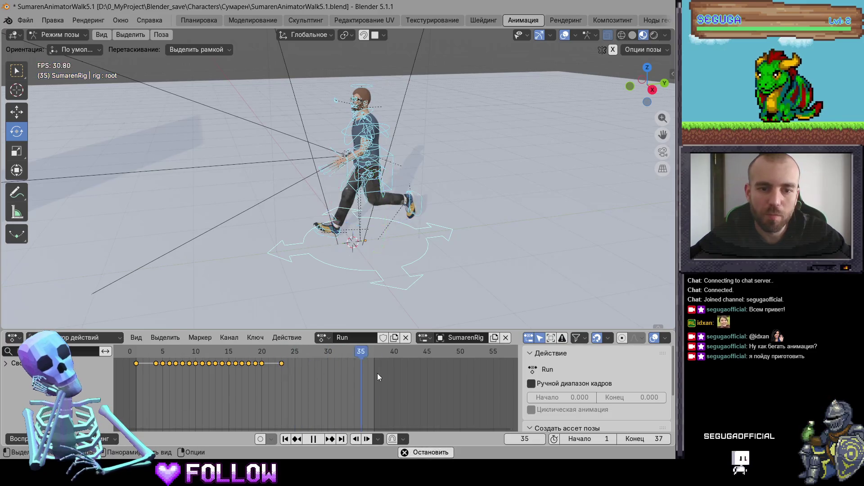
double_click(644, 439)
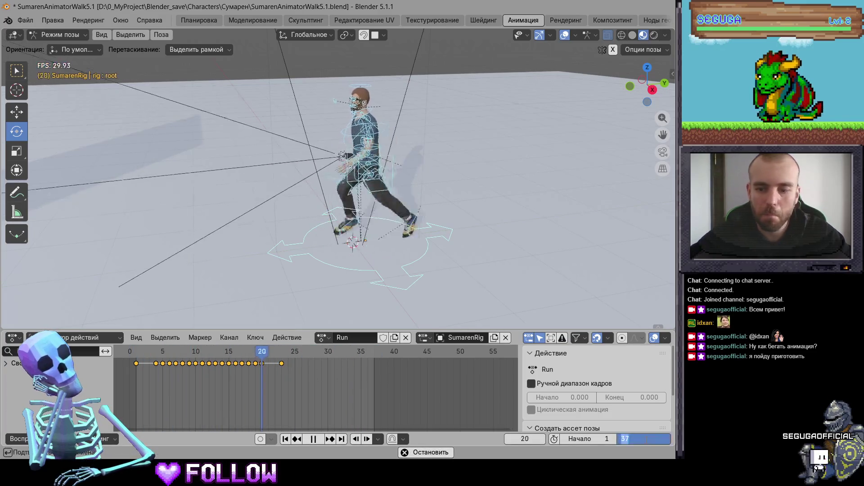
text(23)
key(Return)
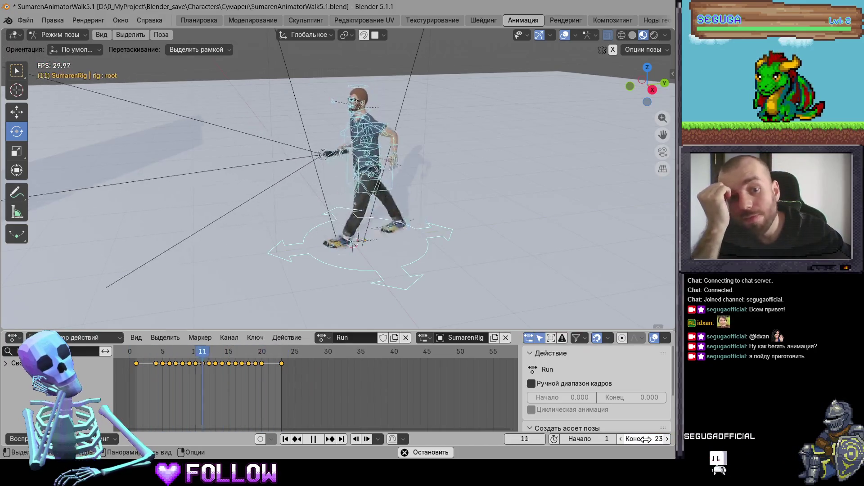
key(space)
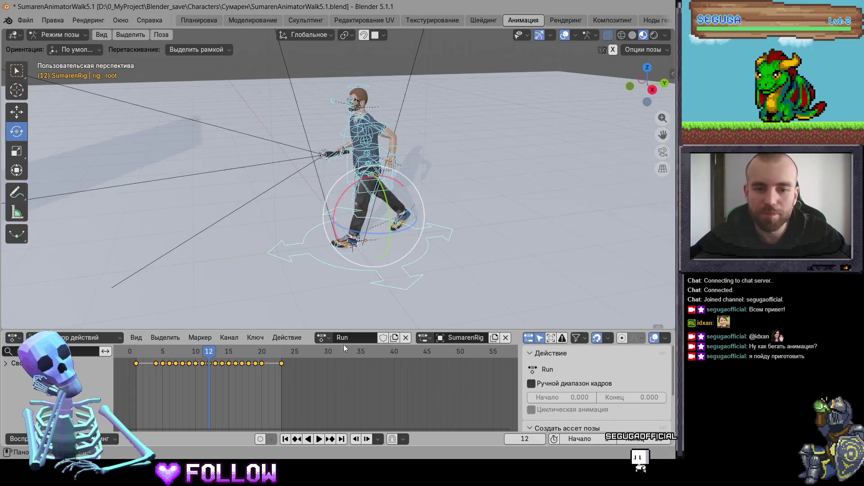
Swap Run for the Idle action and zoom the Dope Sheet out to show keys across frames 0–240
click(317, 338)
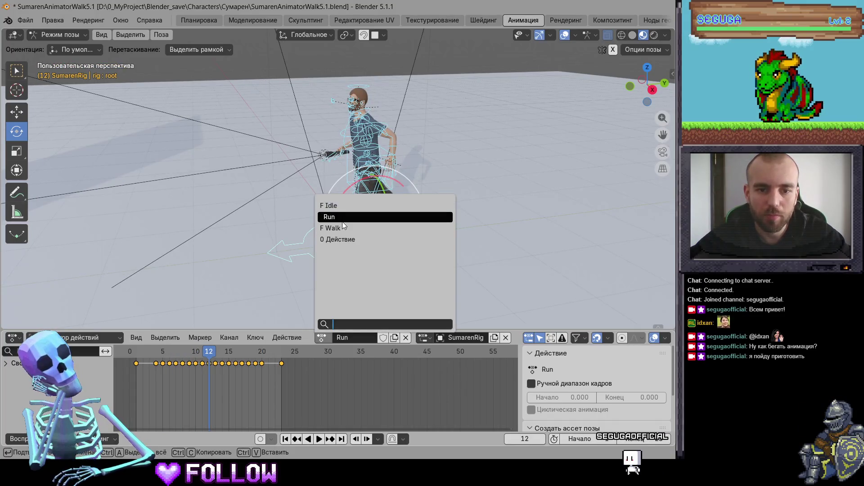
click(342, 221)
click(324, 339)
click(343, 203)
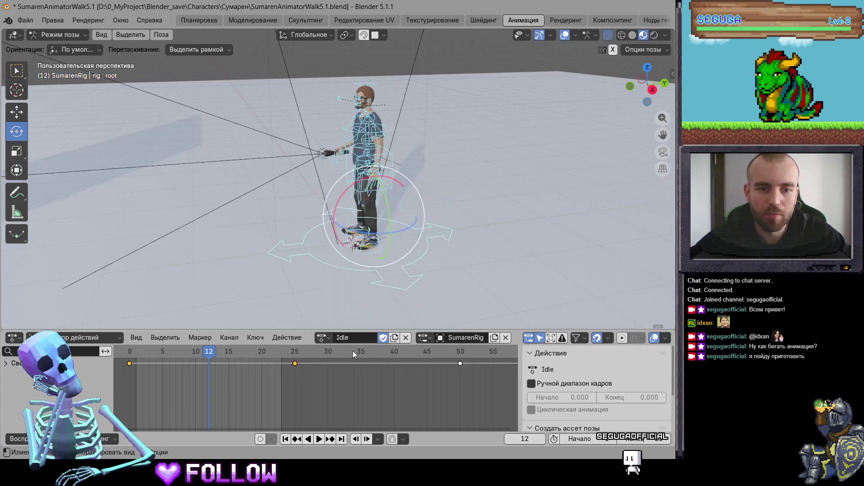
scroll(399, 382, down, 3)
scroll(402, 380, down, 3)
scroll(405, 376, down, 2)
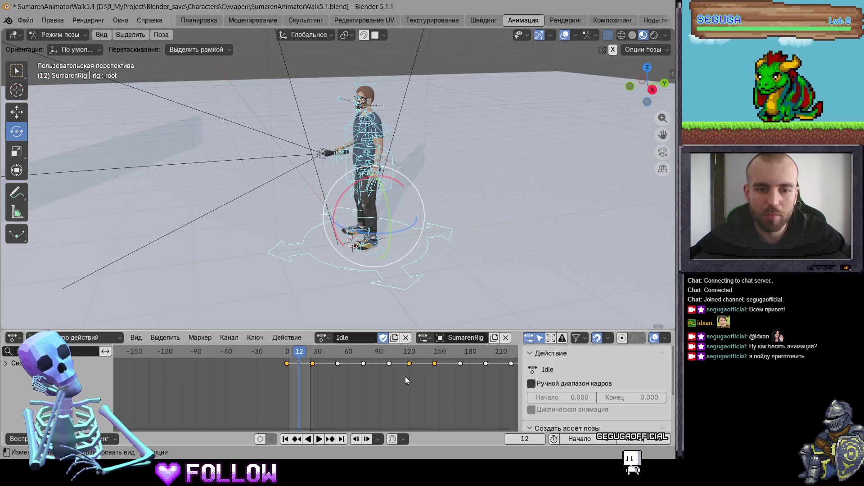
scroll(406, 378, down, 2)
key(space)
key(space)
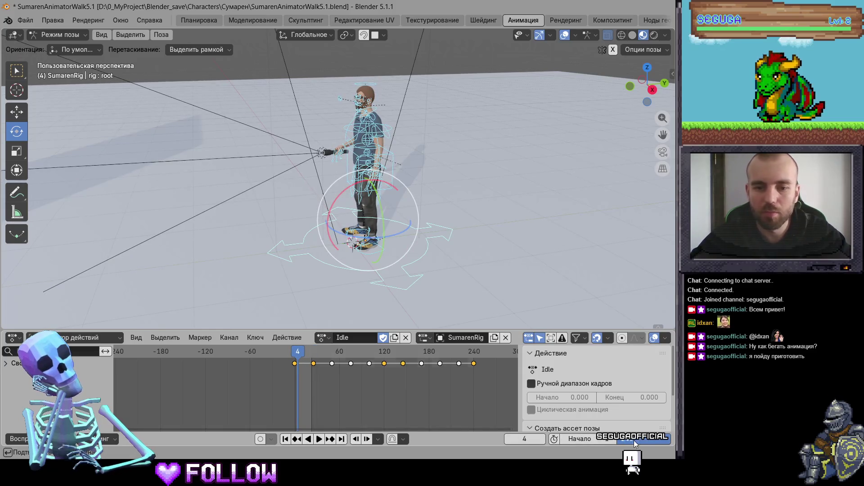
Play the Idle animation while orbiting the view toward the character
key(space)
scroll(354, 231, up, 3)
middle_drag(354, 231, 439, 204)
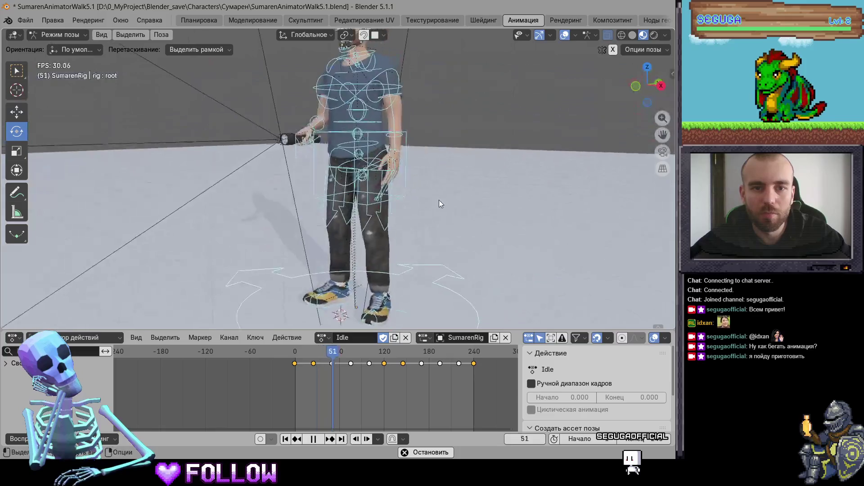
scroll(437, 200, down, 2)
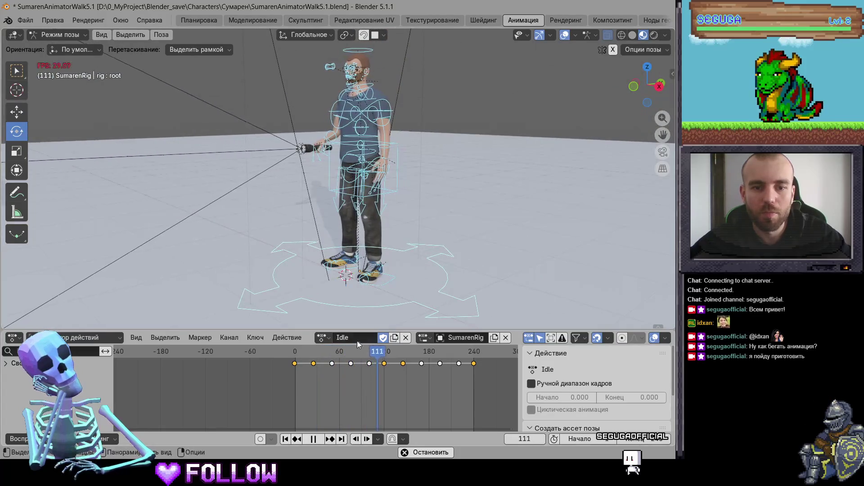
Assign the Walk action and watch it near the start from behind and side views
click(322, 337)
click(342, 228)
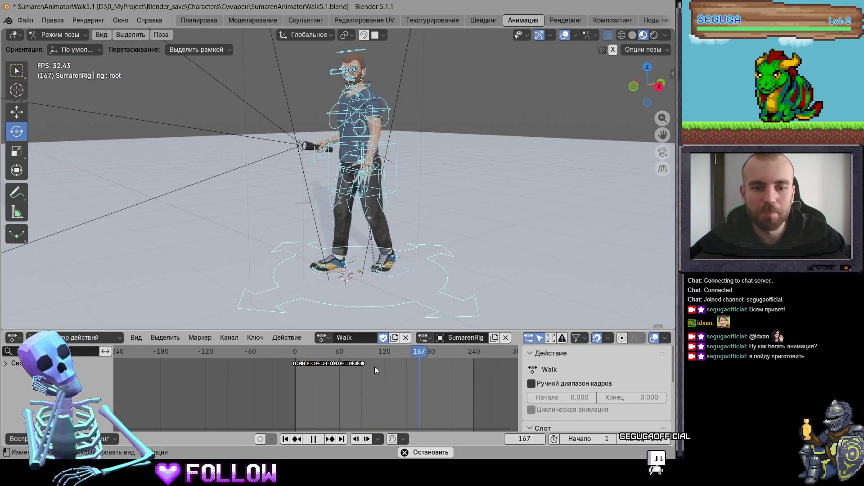
click(307, 351)
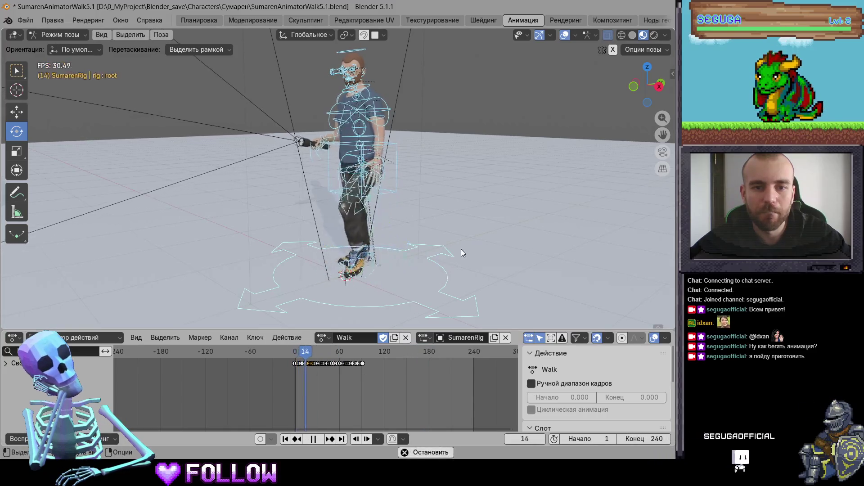
middle_drag(470, 217, 269, 222)
middle_drag(347, 223, 392, 330)
key(space)
click(322, 337)
Assign the Действие action, delete its stray keyframe near frame 40, and play it back
click(338, 239)
middle_drag(371, 268, 348, 368)
right_click(333, 353)
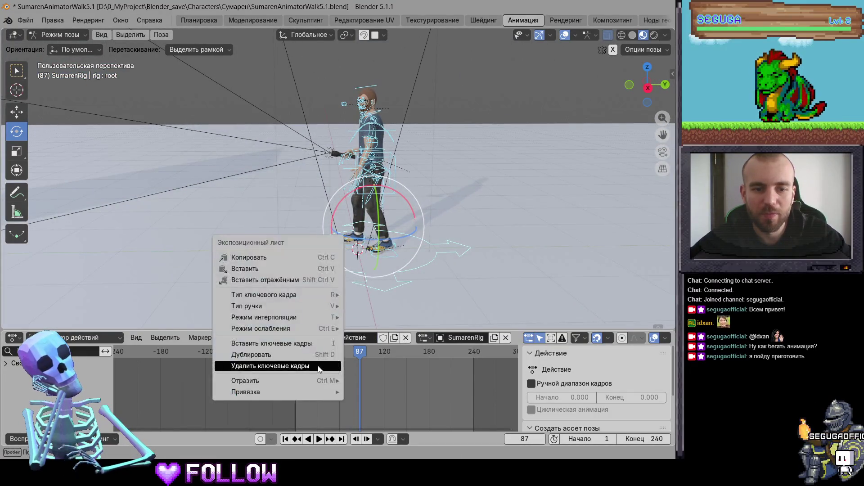
click(332, 352)
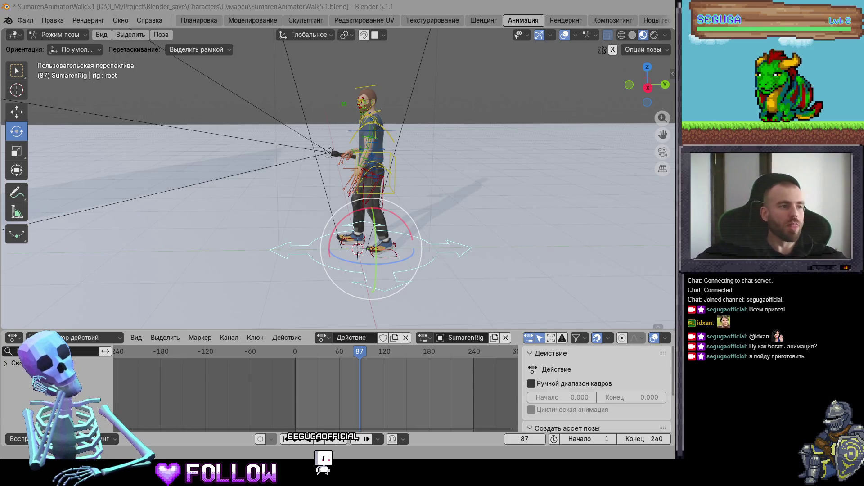
key(space)
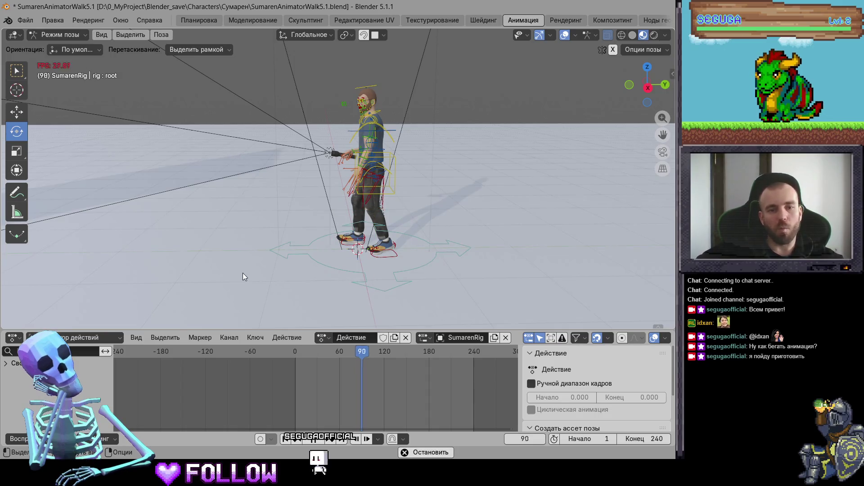
Assign the Walk action to the rig and scrub it back to frame 17
click(322, 337)
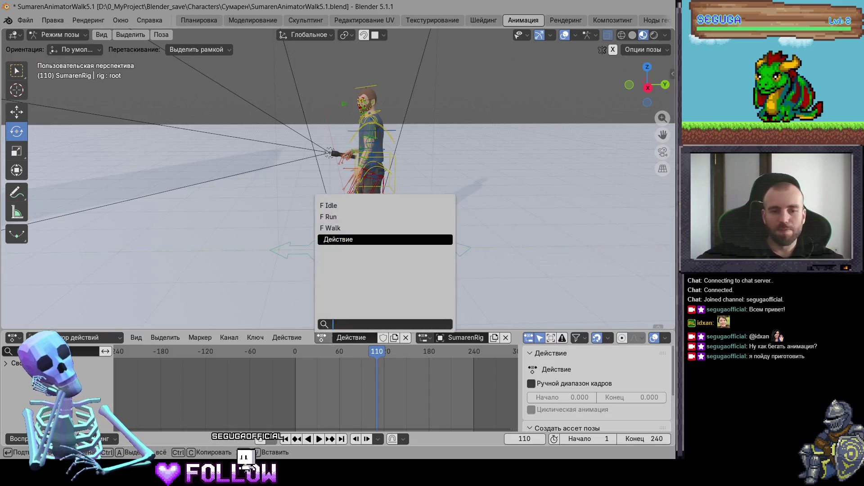
click(348, 217)
click(325, 338)
click(333, 228)
mouse_move(321, 357)
mouse_down()
mouse_move(302, 358)
mouse_move(350, 366)
mouse_move(327, 361)
mouse_up()
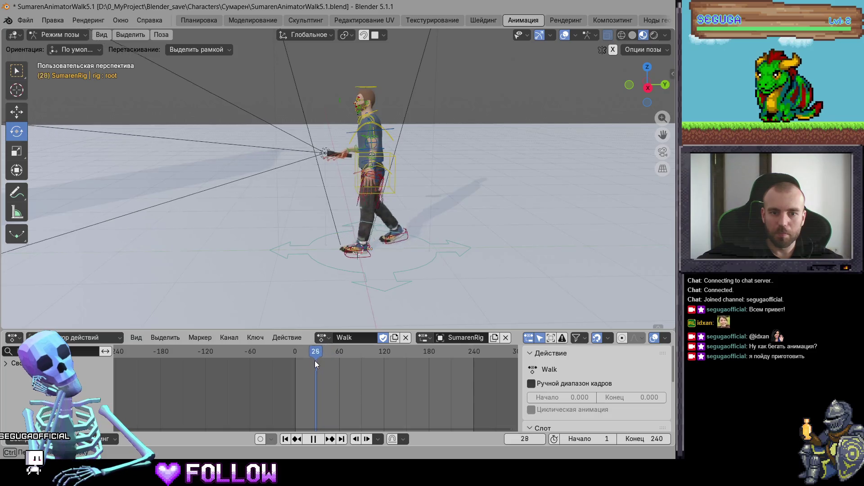
drag(328, 361, 308, 360)
scroll(385, 271, up, 2)
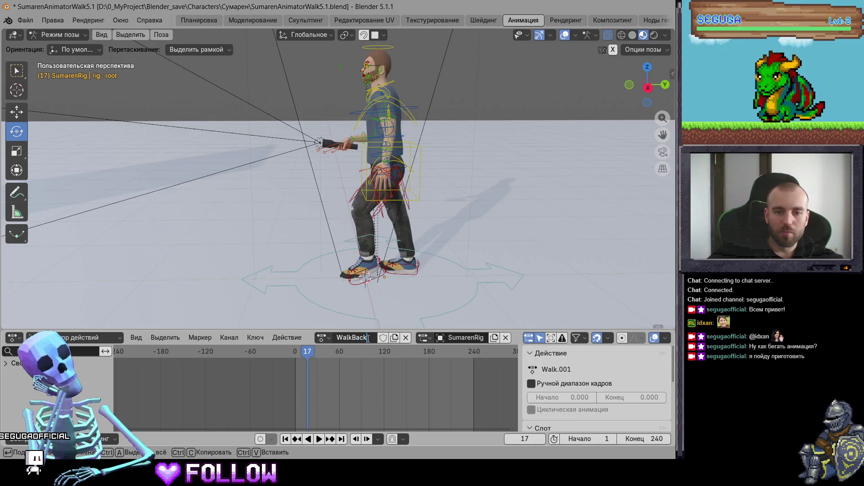
Confirm the WalkBack name, then select the foot_ik.R and foot_ik.L controls and their keyframes
key(Return)
middle_drag(373, 289, 393, 218)
click(390, 234)
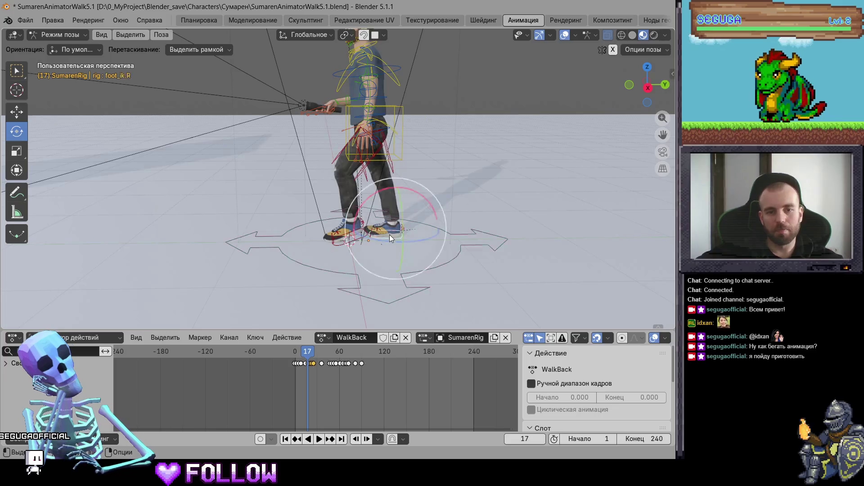
scroll(341, 382, up, 6)
mouse_move(475, 387)
mouse_down()
mouse_move(309, 353)
mouse_move(198, 357)
mouse_up()
click(338, 250)
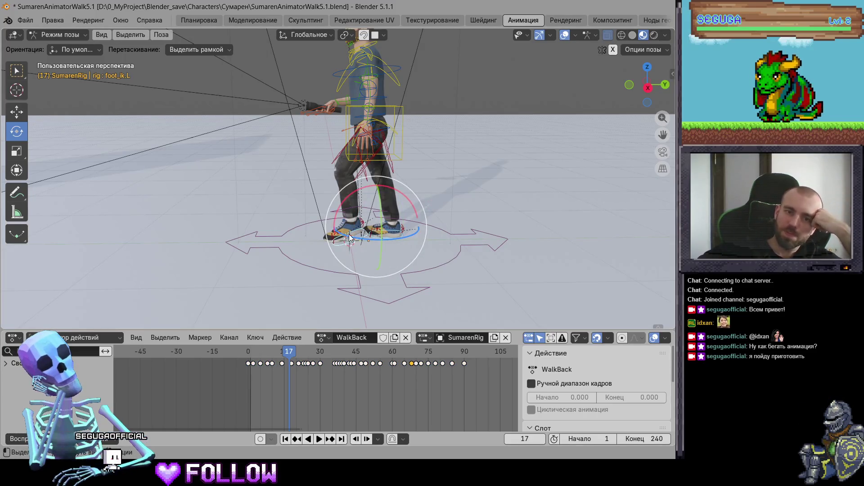
click(351, 244)
click(407, 239)
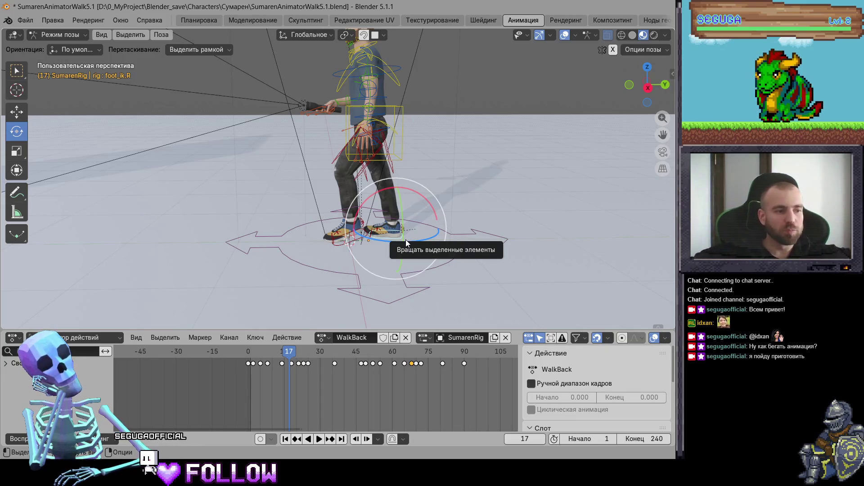
click(352, 247)
right_click(275, 369)
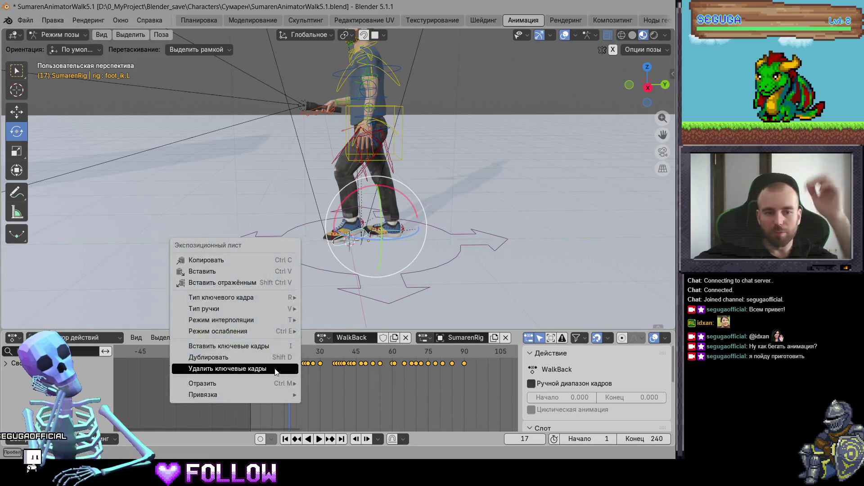
mouse_move(267, 321)
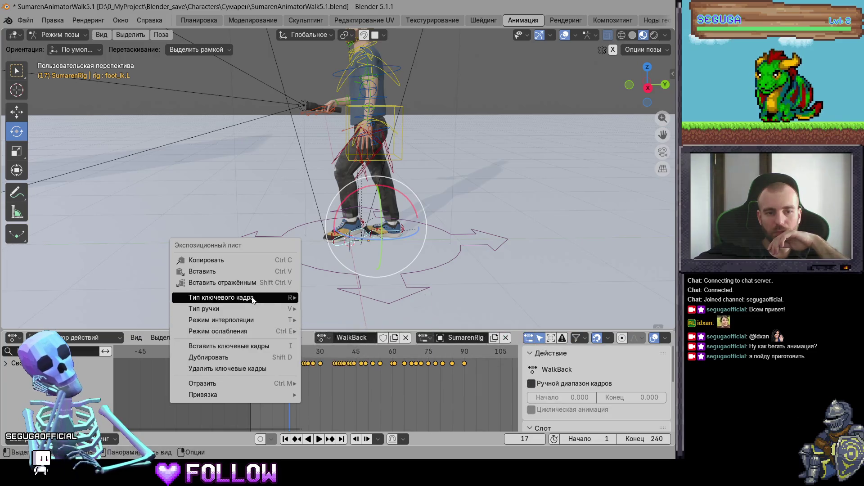
mouse_move(253, 299)
mouse_move(265, 387)
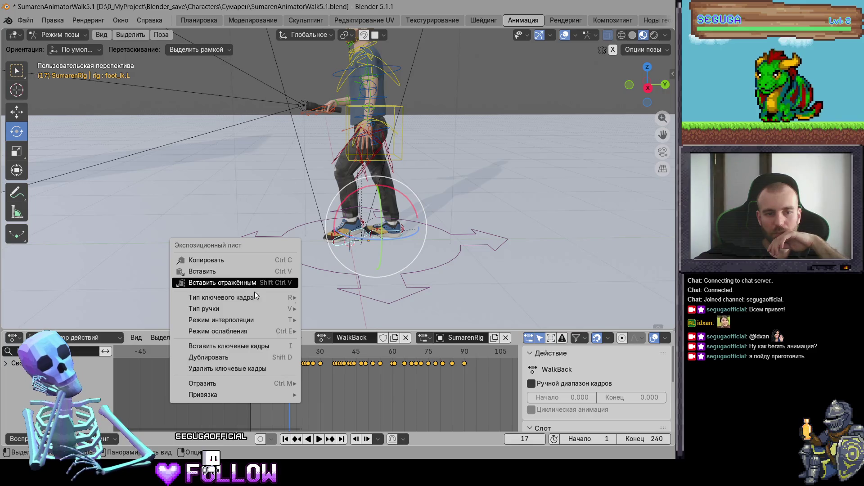
key(Escape)
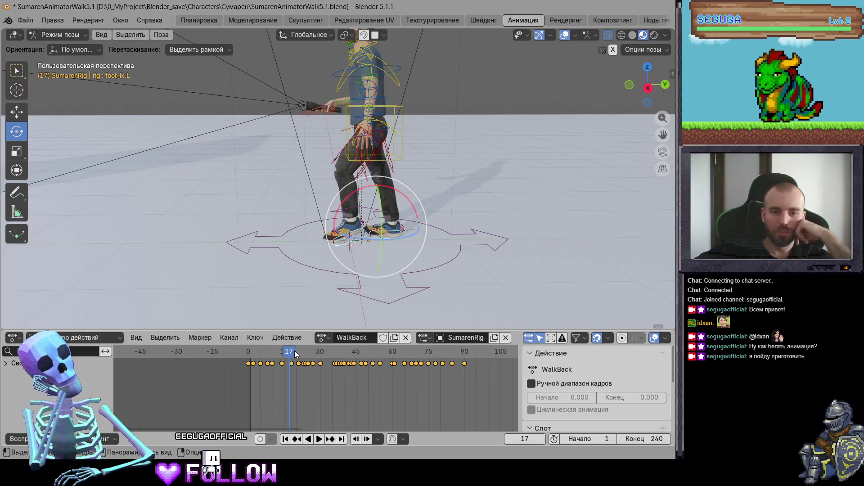
Play WalkBack, then stop and set the playhead to frame 1
key(space)
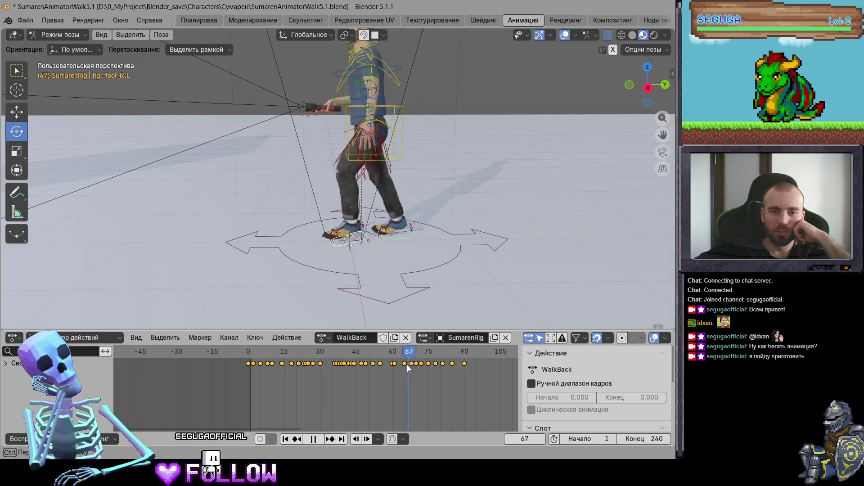
drag(358, 363, 272, 359)
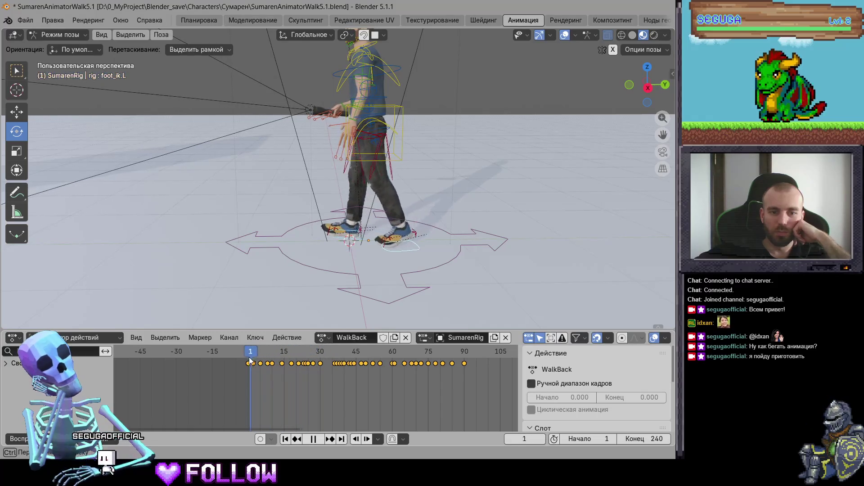
key(Escape)
scroll(359, 385, up, 2)
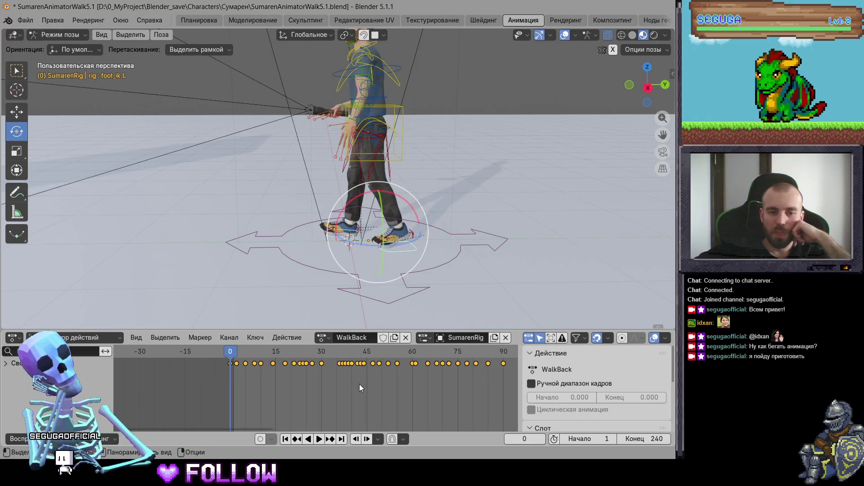
click(234, 355)
key(space)
key(Escape)
scroll(251, 381, down, 1)
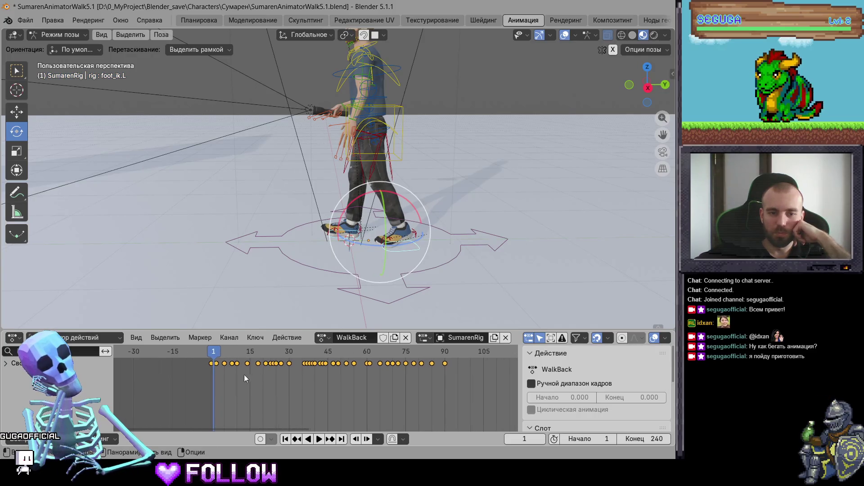
Slide the selected WalkBack keyframes about 30 frames later, to roughly frames 30–120
key(g)
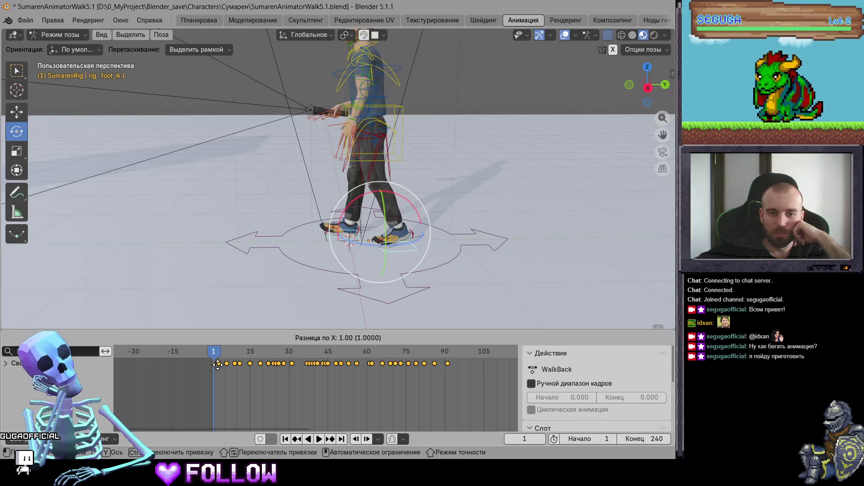
click(296, 366)
scroll(336, 386, down, 1)
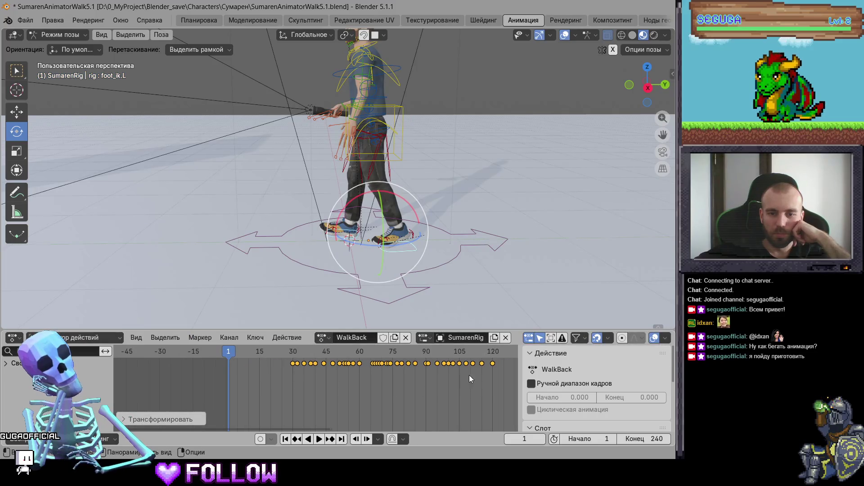
key(b)
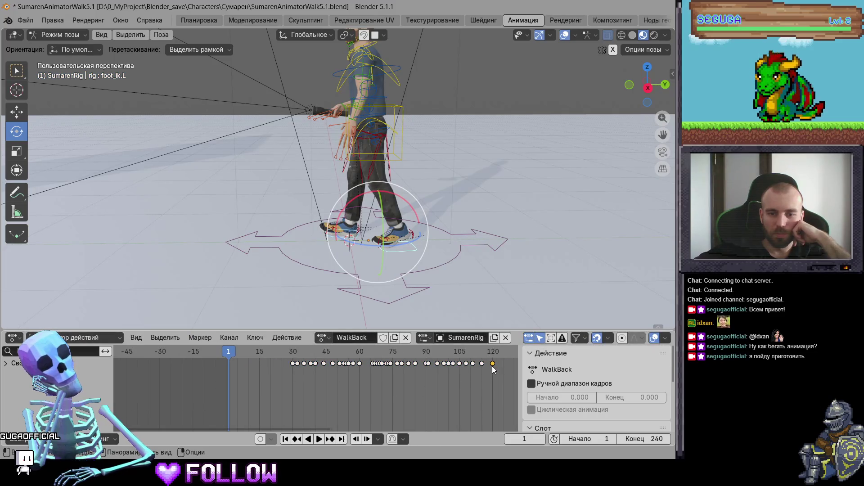
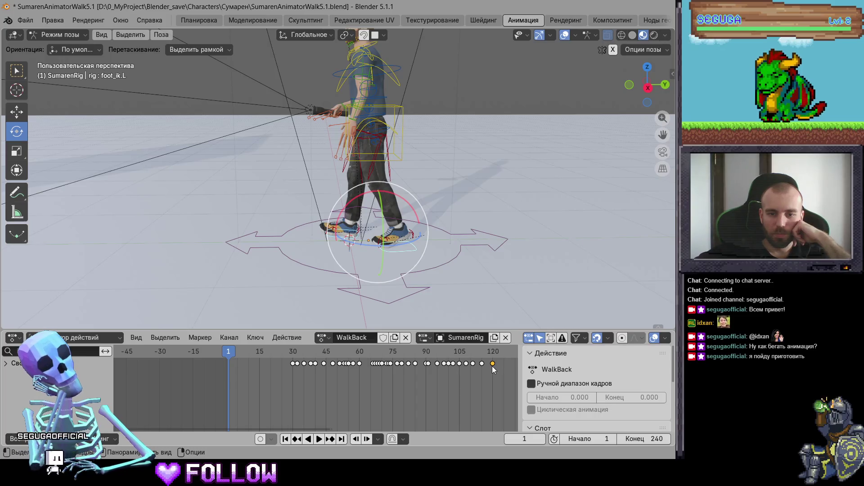
Drag the last WalkBack foot keys from near frame 120 into the opening frames, up to about 18
drag(492, 366, 239, 390)
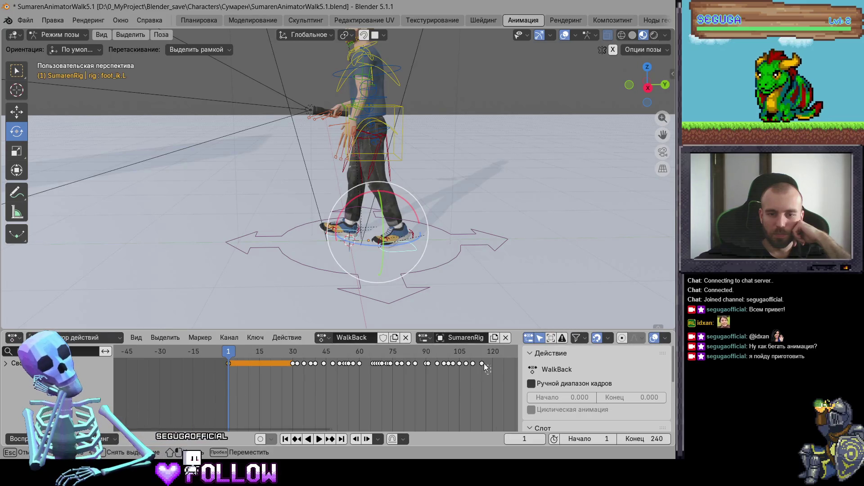
mouse_move(238, 390)
mouse_down()
mouse_move(276, 381)
mouse_move(237, 383)
mouse_up()
mouse_move(484, 379)
mouse_down()
mouse_move(468, 364)
mouse_move(243, 381)
mouse_up()
drag(465, 364, 250, 383)
drag(459, 363, 255, 387)
mouse_move(453, 363)
mouse_down()
mouse_move(264, 384)
mouse_move(271, 365)
mouse_up()
Confirm the key at frame 18, then shift the keys from frame 30 onward about 17 frames later
click(271, 366)
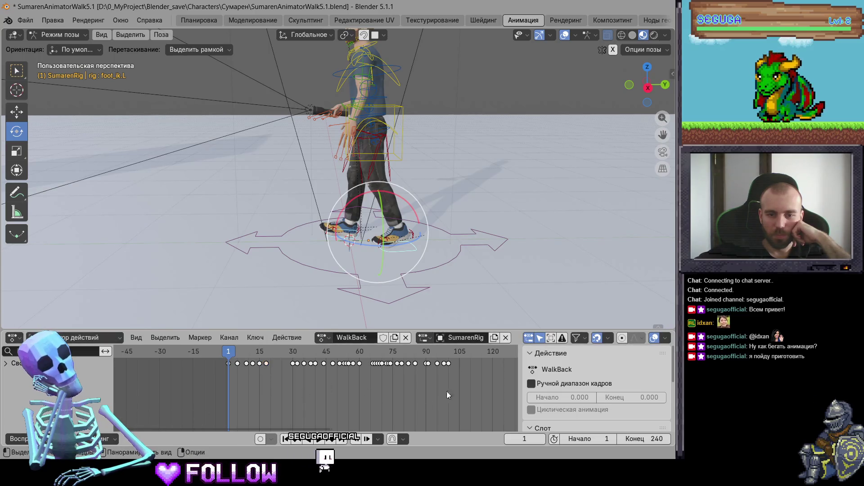
mouse_move(455, 390)
mouse_down()
mouse_move(293, 360)
mouse_move(451, 349)
mouse_up()
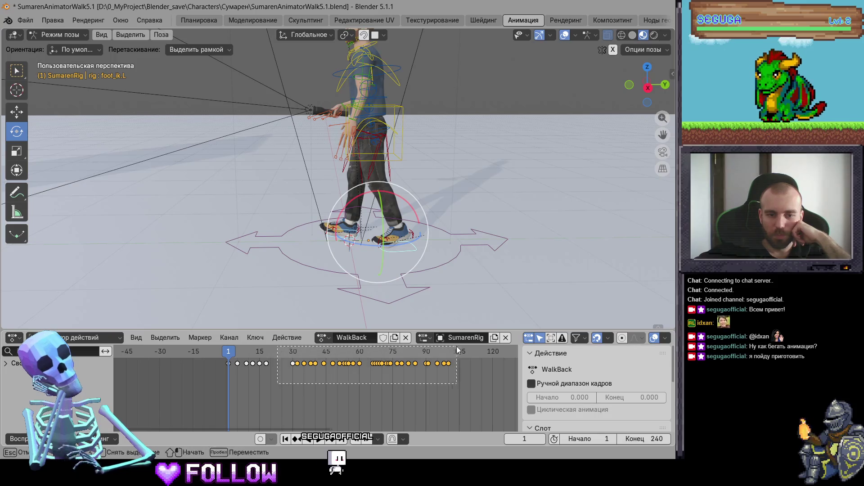
drag(304, 363, 343, 363)
mouse_move(502, 387)
mouse_down()
mouse_move(482, 368)
mouse_move(370, 380)
mouse_up()
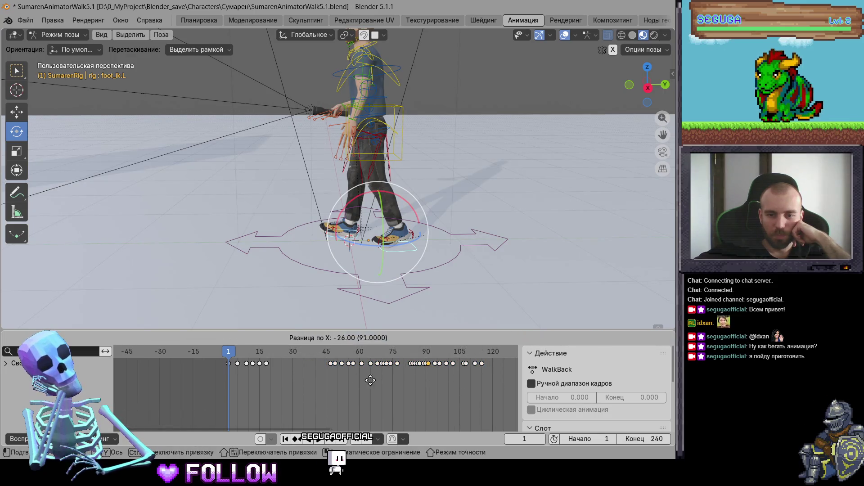
click(273, 385)
Move trailing foot keys to about frames 22, 27 and 31, cancelling one stray move
drag(486, 364, 274, 382)
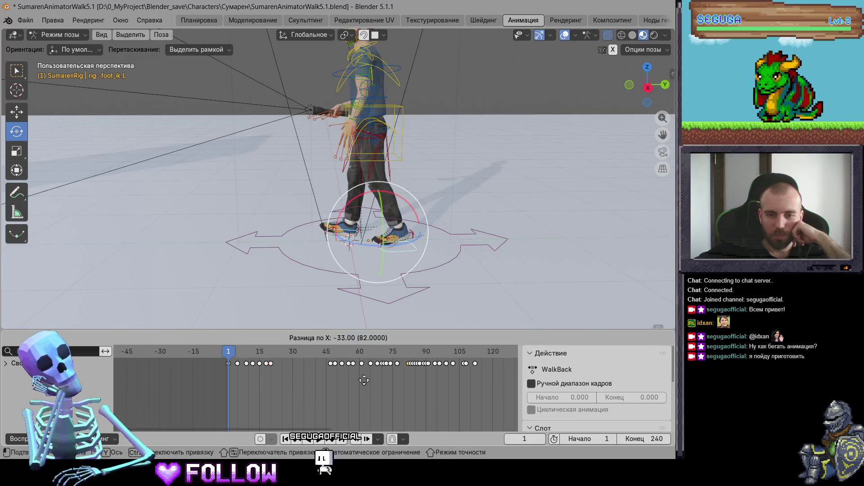
click(274, 382)
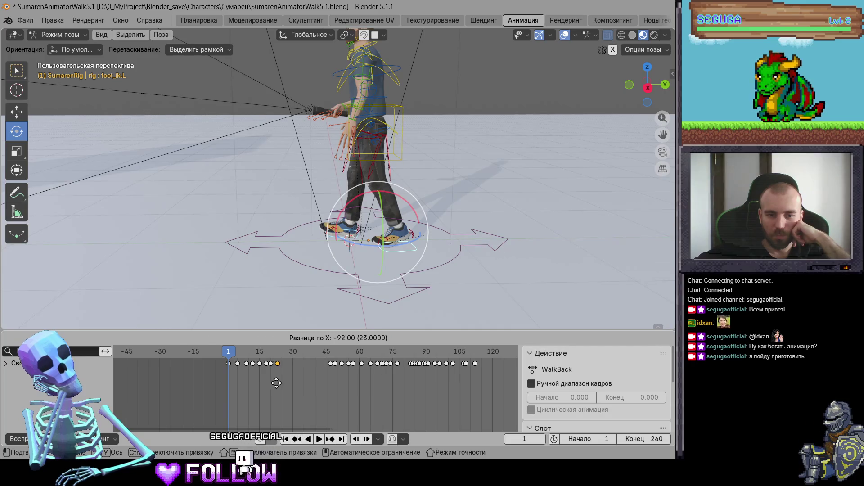
drag(471, 365, 284, 382)
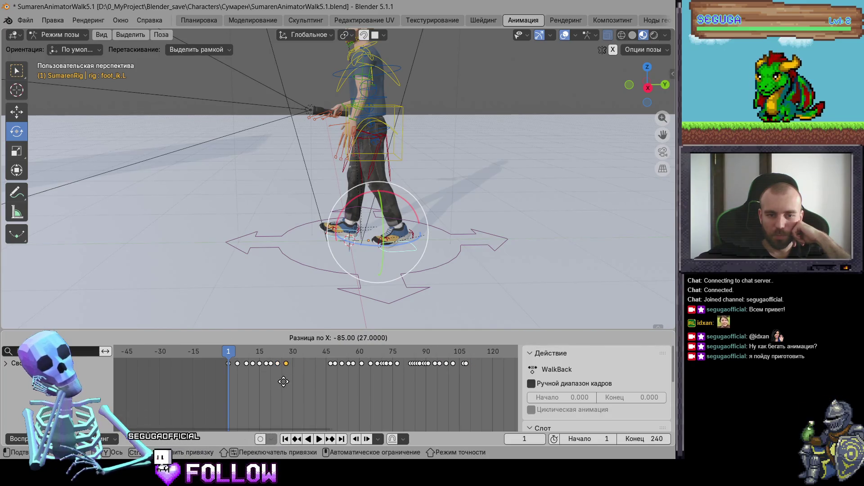
click(283, 382)
mouse_move(471, 369)
mouse_down()
mouse_move(459, 388)
mouse_move(322, 390)
mouse_up()
right_click(464, 383)
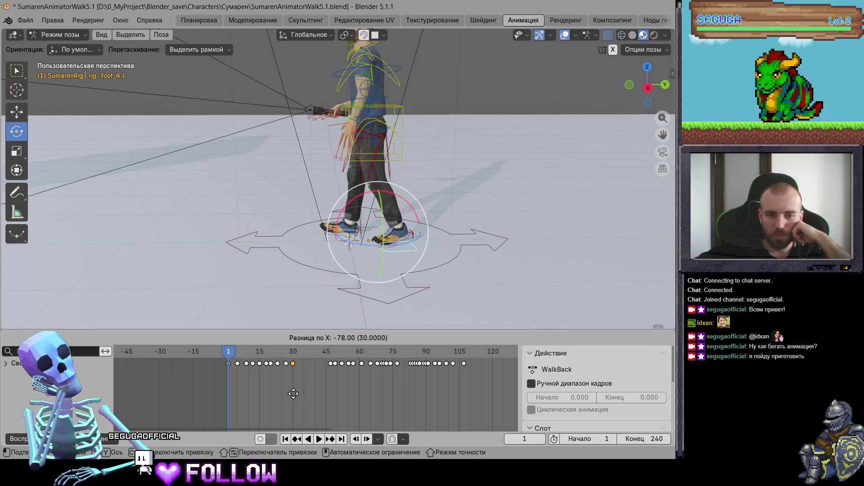
drag(293, 393, 320, 386)
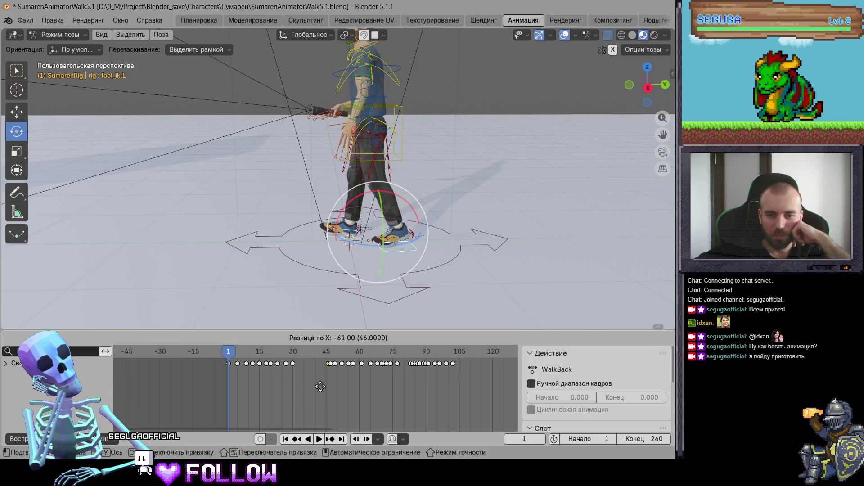
click(291, 389)
Place two more trailing keys at frames 33 and 37, then shift the frame 45–100 keys later
drag(454, 364, 300, 382)
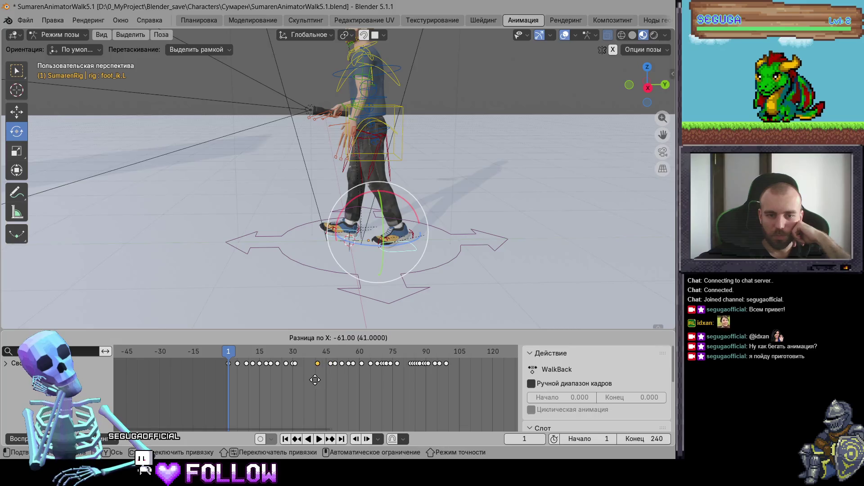
click(300, 382)
drag(440, 364, 313, 383)
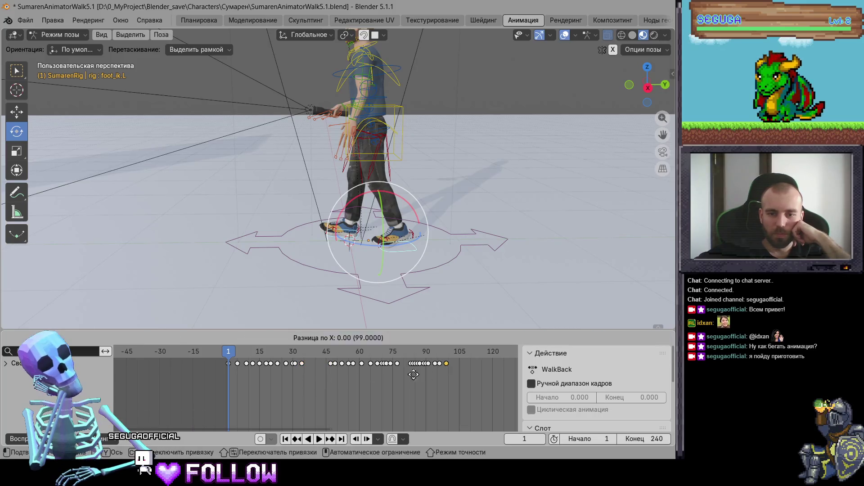
click(308, 384)
mouse_move(444, 386)
mouse_down()
mouse_move(327, 359)
mouse_move(367, 370)
mouse_up()
mouse_move(461, 366)
mouse_down()
mouse_move(468, 377)
mouse_move(310, 377)
mouse_up()
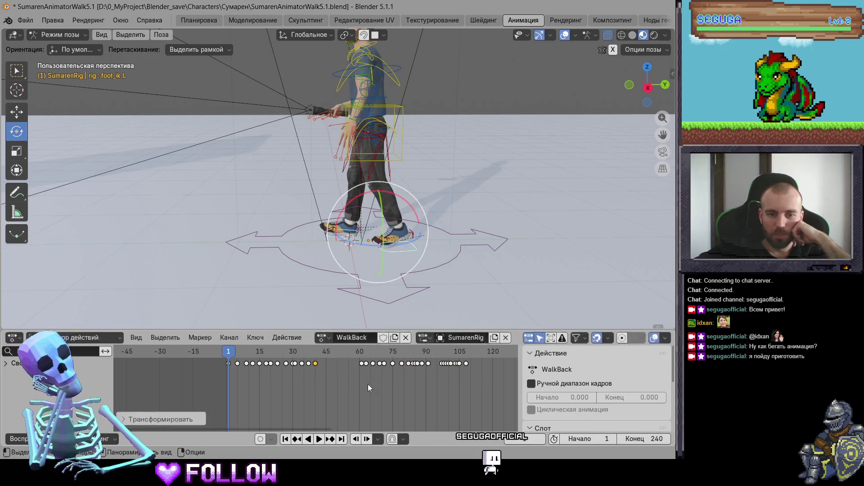
Drag the keys near frames 98–108 down to about frames 45–56, undoing one wrong move
drag(460, 366, 322, 370)
drag(460, 366, 328, 372)
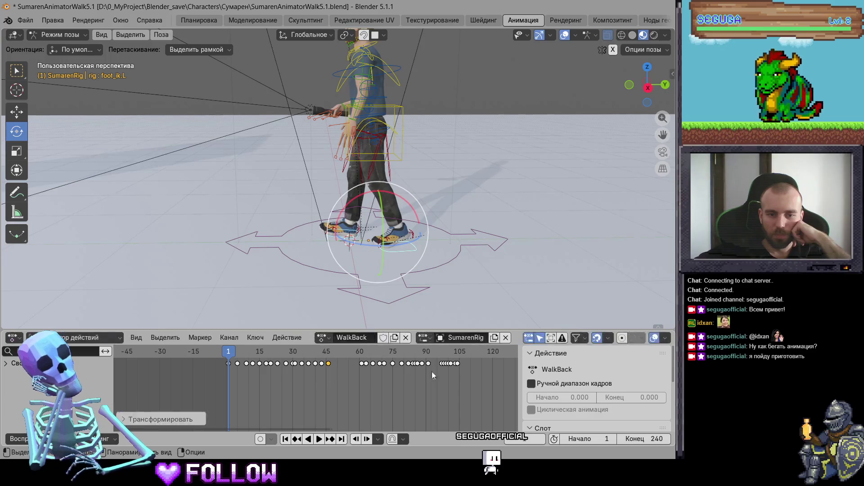
mouse_move(460, 363)
mouse_down()
mouse_move(341, 377)
mouse_move(396, 372)
mouse_up()
drag(342, 378, 336, 377)
drag(453, 363, 345, 382)
key(ctrl+z)
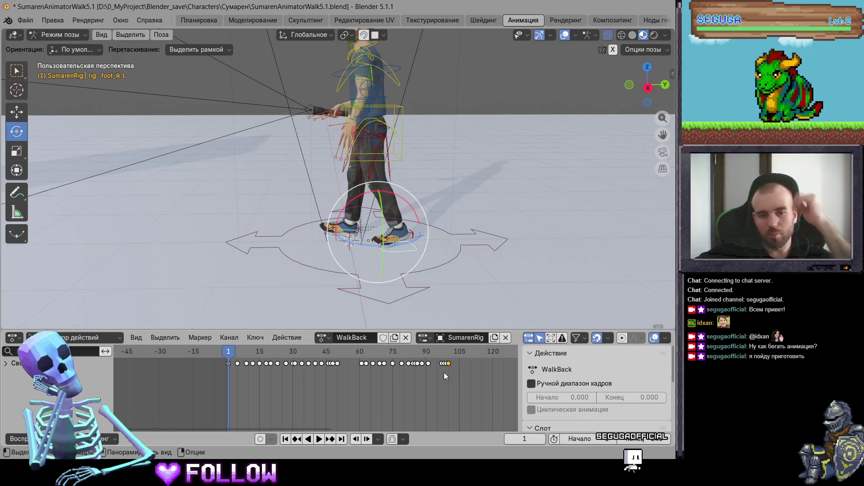
drag(450, 363, 340, 388)
mouse_move(447, 363)
mouse_down()
mouse_move(447, 387)
mouse_move(344, 395)
mouse_up()
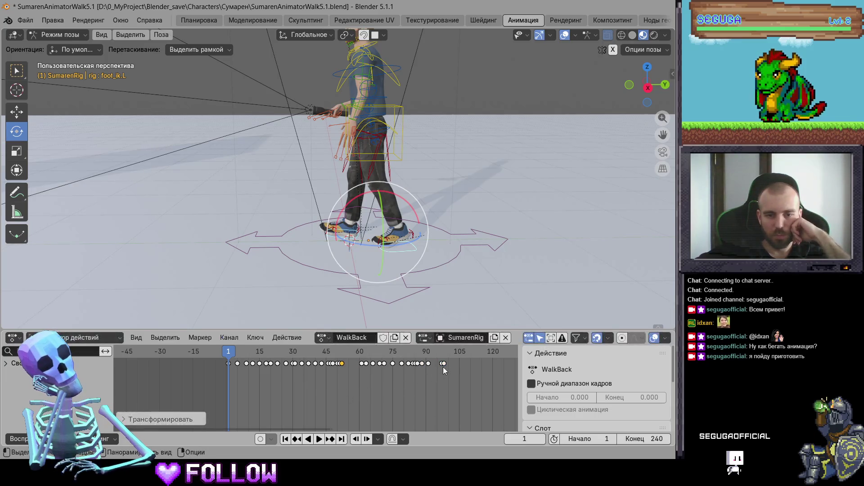
mouse_move(445, 363)
mouse_down()
mouse_move(343, 385)
mouse_move(458, 369)
mouse_move(403, 376)
mouse_up()
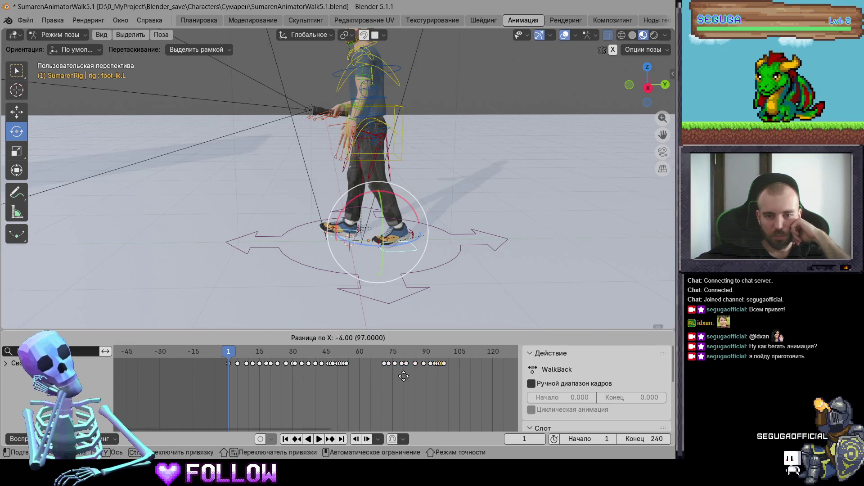
Pull the trailing keys near frames 93–98 in to about frames 60–66
drag(351, 384, 351, 383)
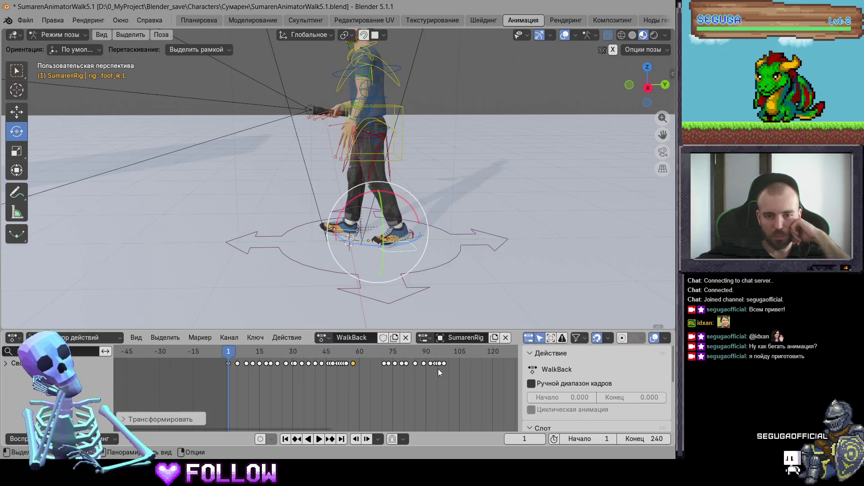
drag(444, 364, 359, 379)
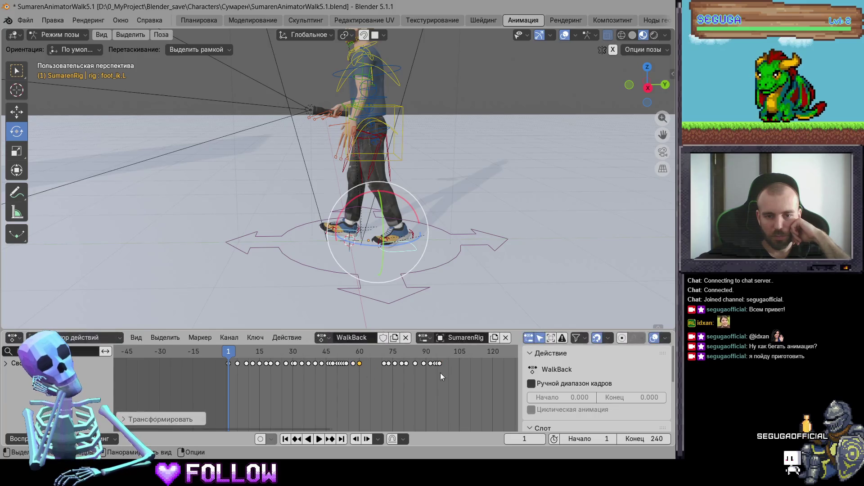
drag(441, 363, 363, 378)
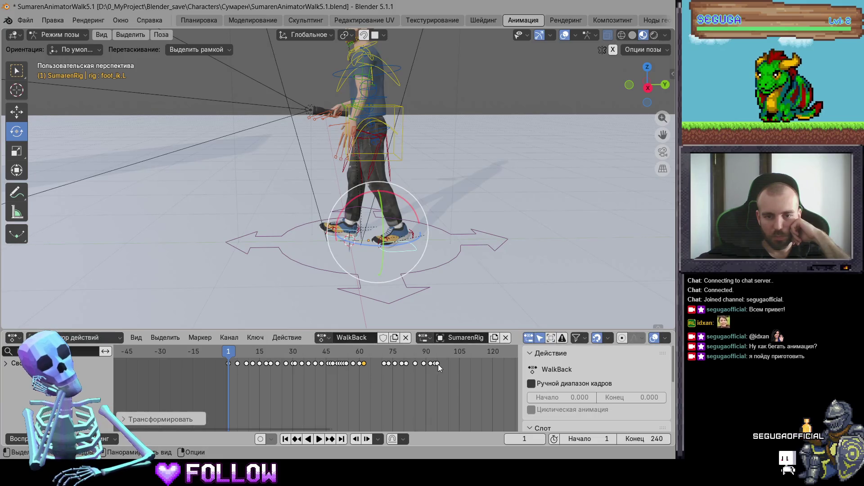
drag(433, 364, 383, 374)
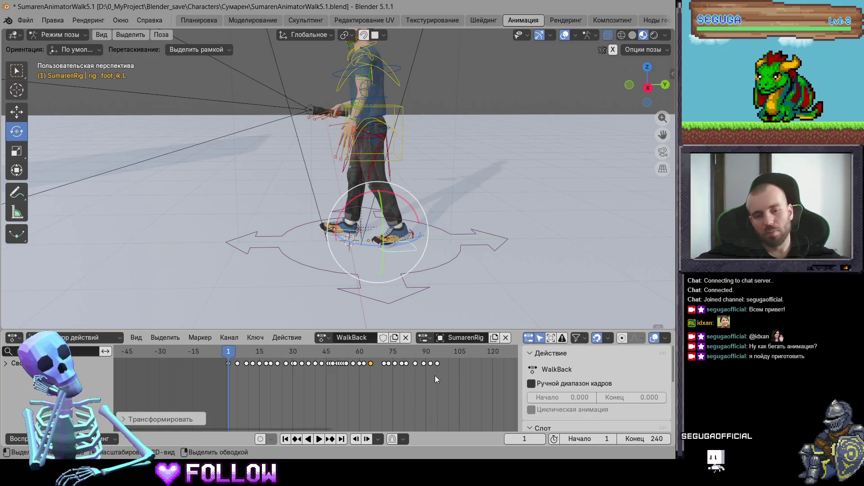
drag(438, 363, 368, 388)
mouse_move(437, 364)
mouse_down()
mouse_move(424, 377)
mouse_move(371, 390)
mouse_up()
Shift the frame 71–93 keys 8 frames later and move the five keys around 85–95 so the last ends near 87
mouse_move(452, 385)
mouse_down()
mouse_move(381, 359)
mouse_move(408, 366)
mouse_move(372, 379)
mouse_up()
mouse_move(444, 365)
mouse_down()
mouse_move(380, 379)
mouse_move(390, 365)
mouse_up()
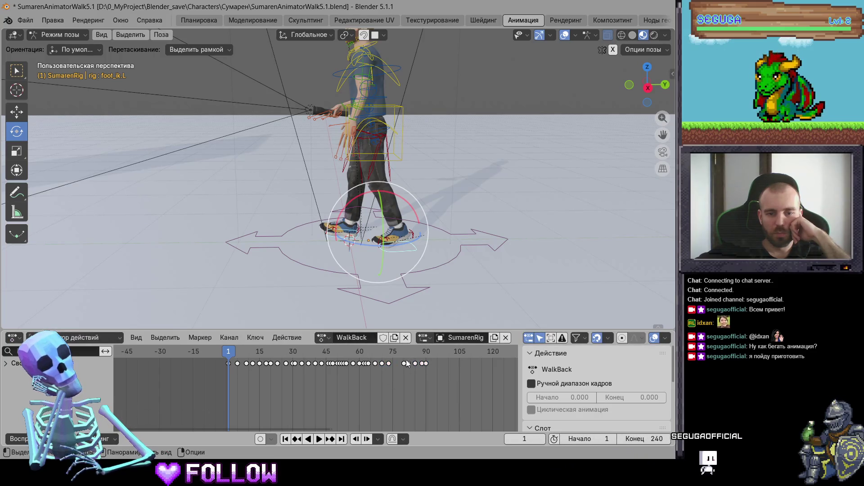
mouse_move(438, 352)
mouse_down()
mouse_move(397, 379)
mouse_move(439, 365)
mouse_move(411, 373)
mouse_move(418, 371)
mouse_up()
click(442, 364)
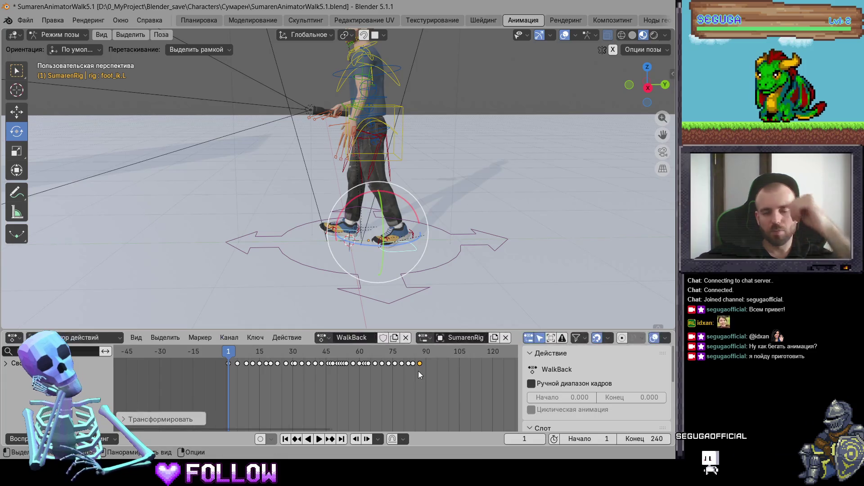
Play back the new timing, then move the last foot_ik.L key to frame 90
key(space)
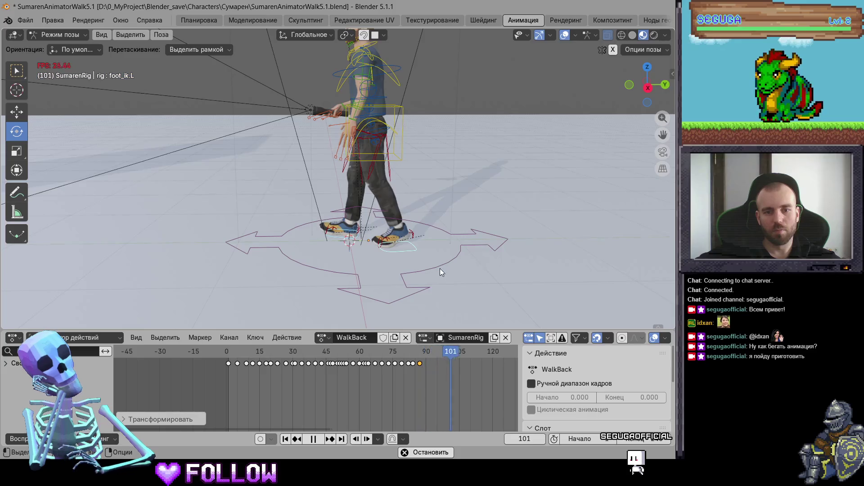
drag(423, 354, 417, 356)
click(364, 89)
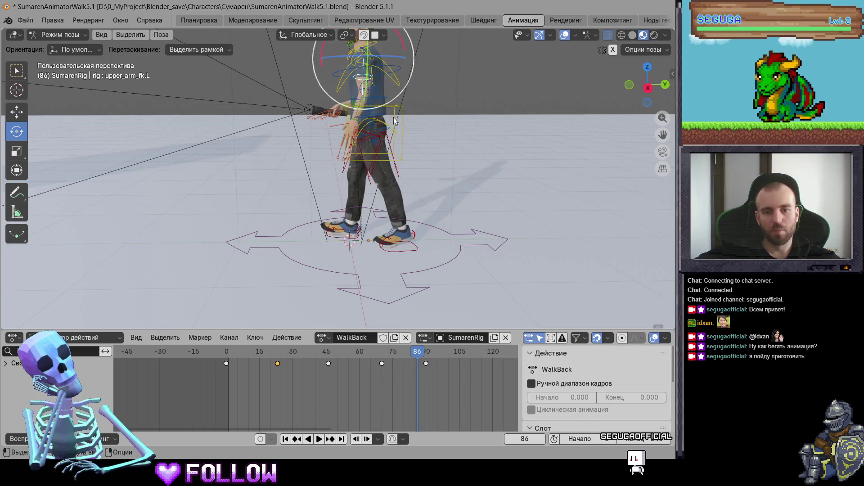
key(ctrl+z)
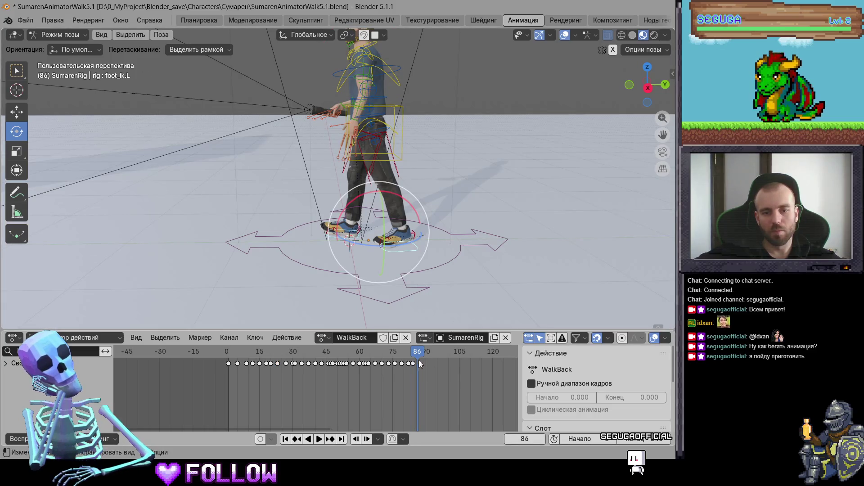
drag(420, 363, 425, 366)
click(428, 367)
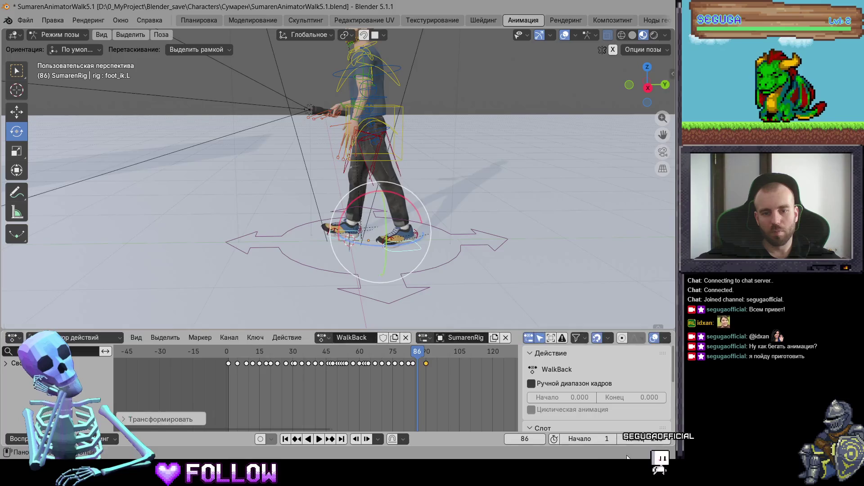
Set the scene end frame to 90 and play the animation, orbiting to a side view
double_click(632, 443)
text(90)
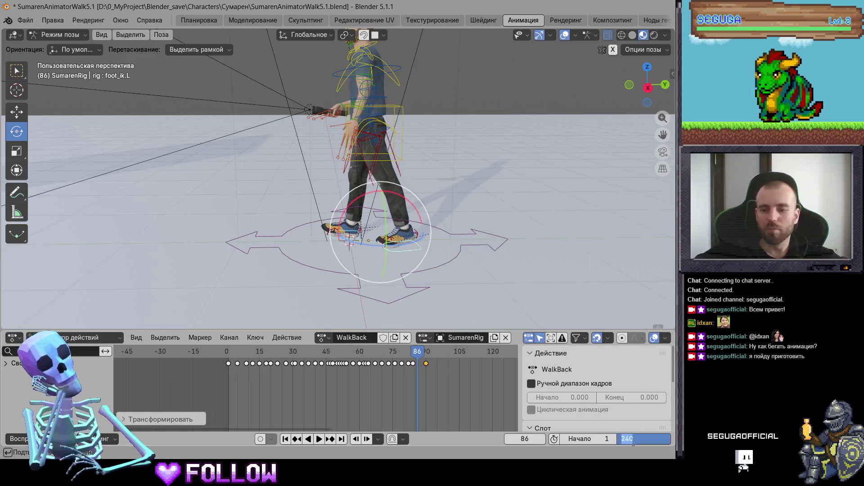
key(Return)
key(space)
mouse_move(471, 180)
middle_down()
mouse_move(490, 185)
mouse_move(350, 168)
mouse_move(440, 197)
mouse_move(417, 201)
mouse_move(441, 216)
middle_up()
mouse_move(374, 227)
middle_down()
mouse_move(344, 228)
mouse_move(406, 213)
middle_up()
scroll(343, 227, up, 5)
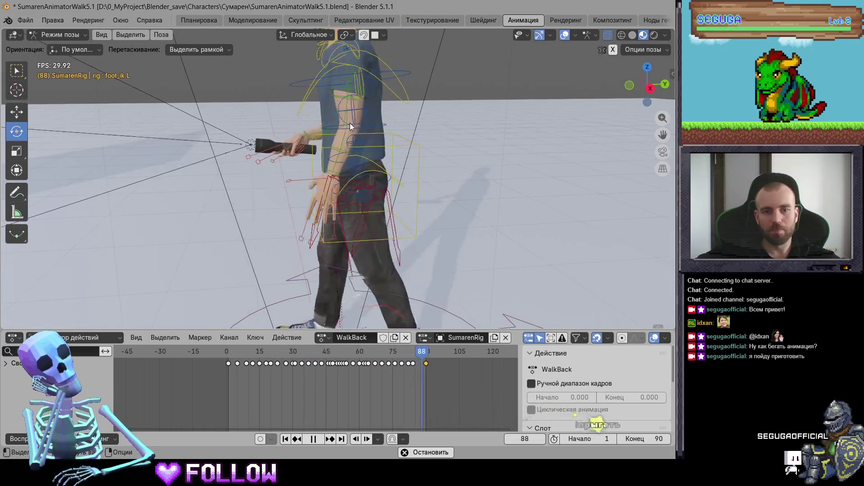
Select the left upper arm, replay from frame 1, and adjust its pose at frame 20
key(space)
click(349, 125)
key(space)
drag(242, 352, 228, 366)
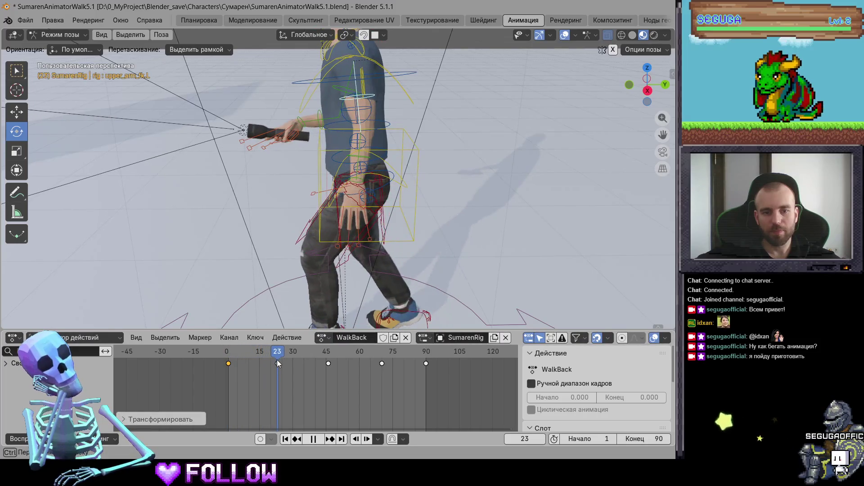
key(Escape)
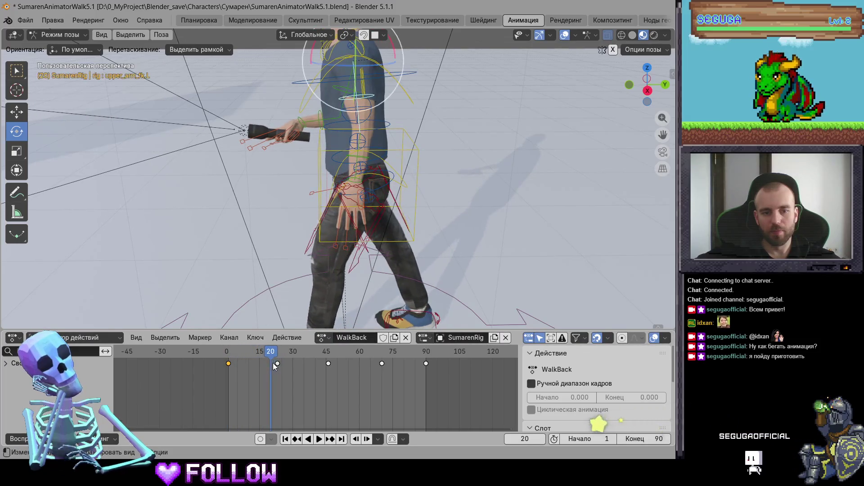
drag(272, 363, 272, 363)
drag(394, 62, 406, 105)
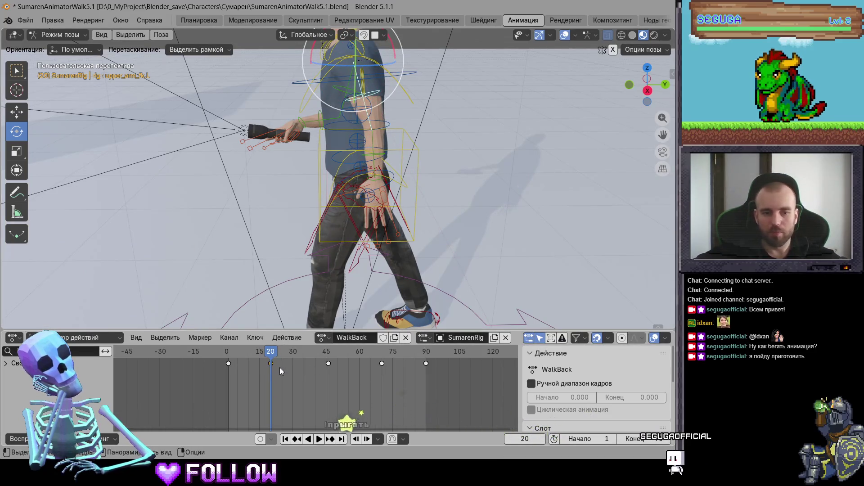
Slide the arm keyframes from frame 46 to 43 and from 70 to about 64, replaying to check
key(space)
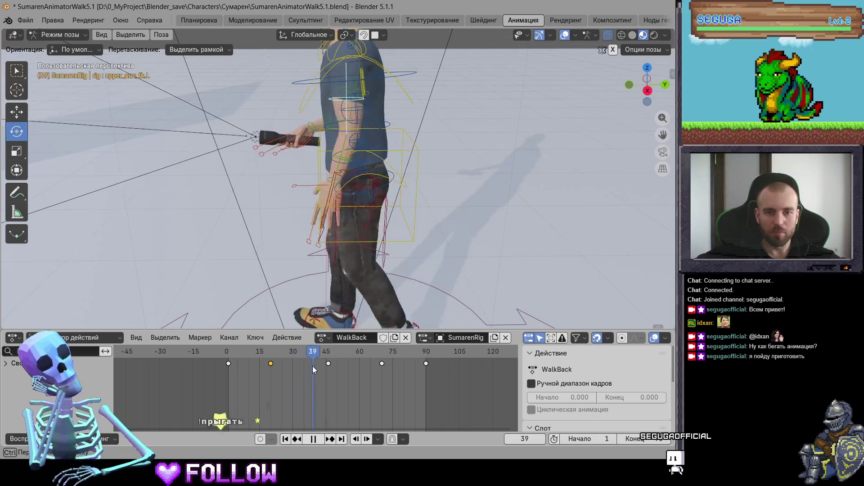
key(space)
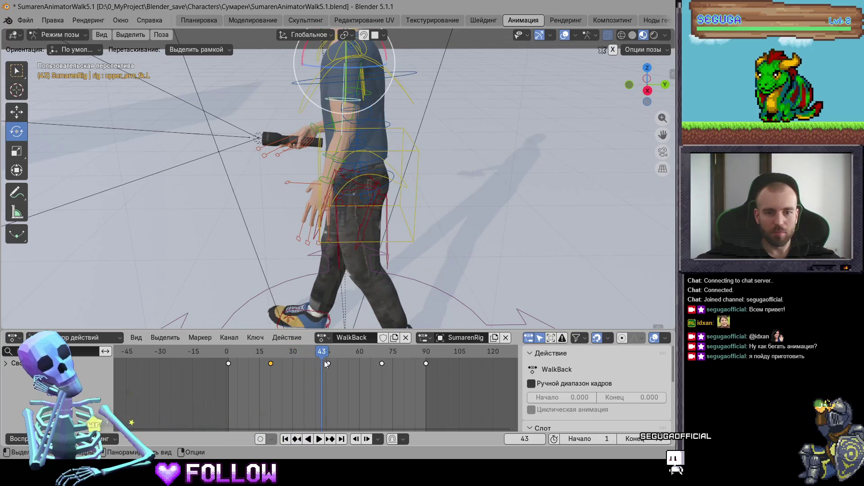
drag(328, 363, 366, 360)
key(space)
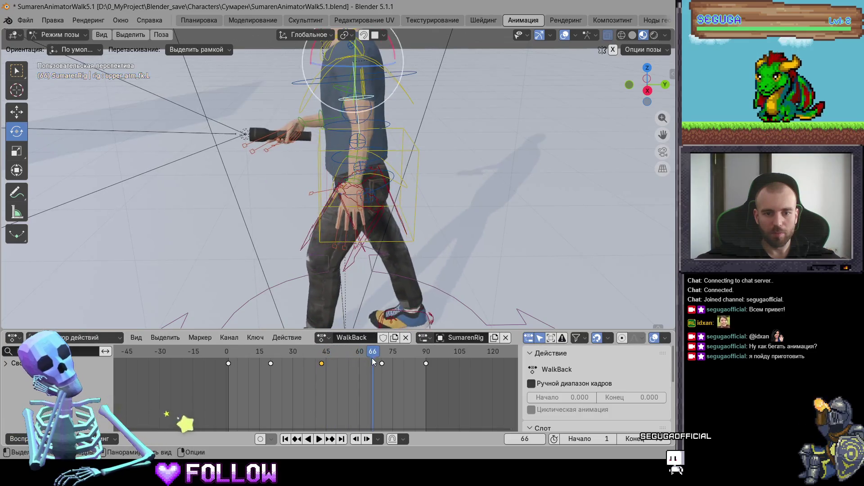
mouse_move(382, 364)
mouse_down()
mouse_move(368, 363)
mouse_move(426, 360)
mouse_up()
key(space)
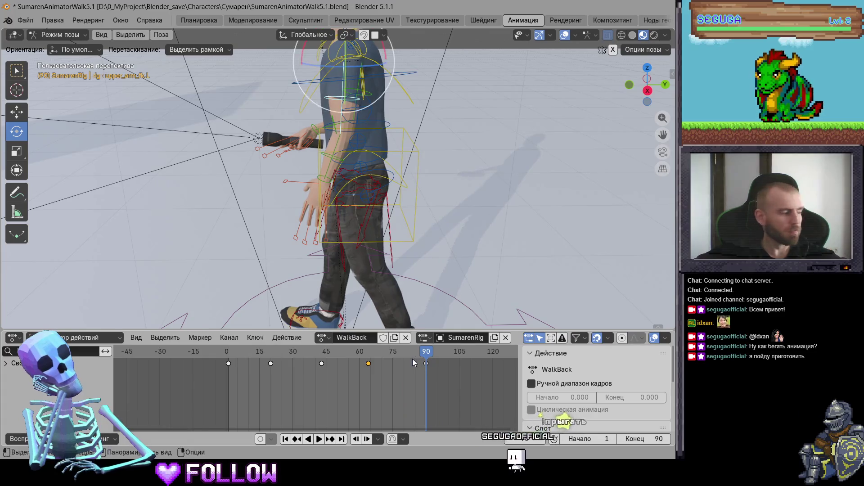
mouse_move(373, 252)
middle_down()
mouse_move(366, 198)
mouse_move(311, 125)
middle_up()
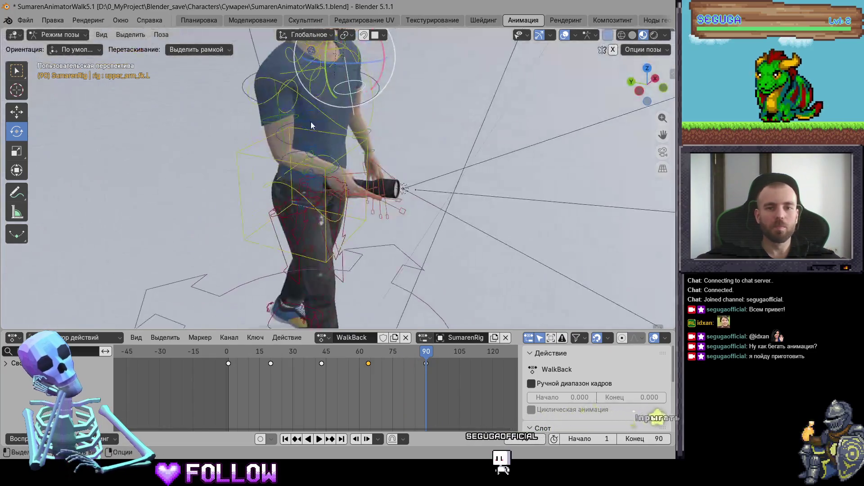
Select the right upper-arm FK bone, watch the walk from a side view, and return to frame 0
click(280, 126)
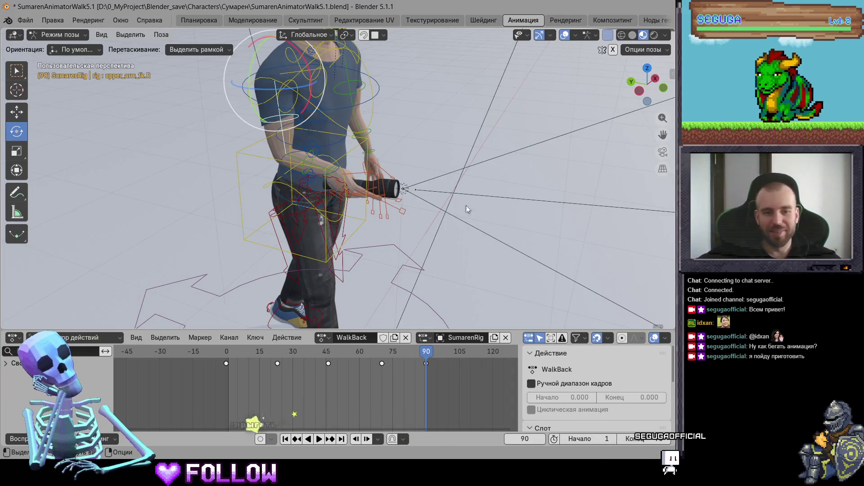
middle_drag(479, 203, 472, 234)
key(space)
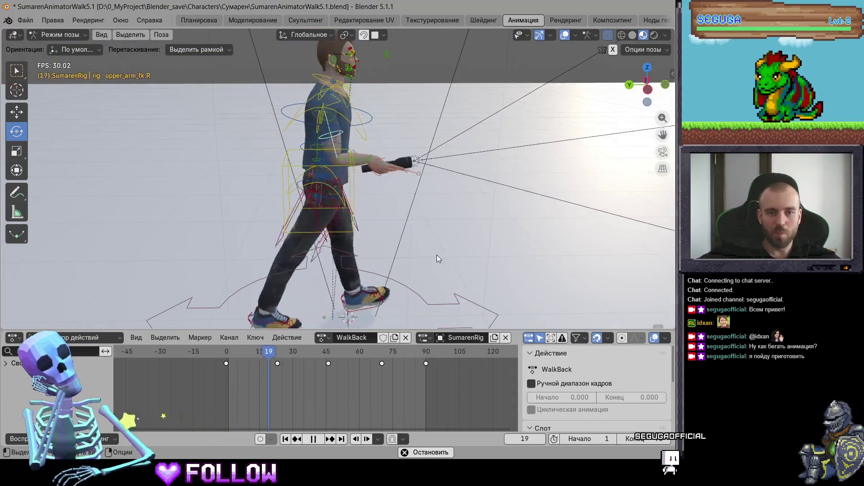
drag(228, 355, 279, 359)
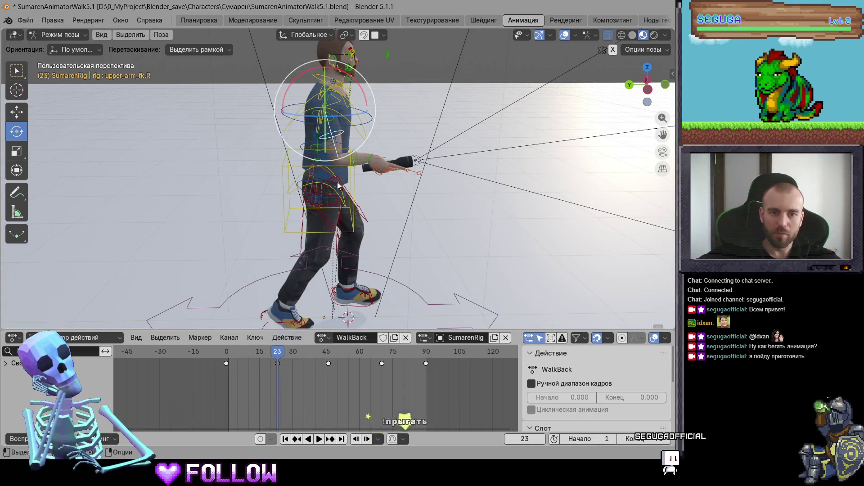
drag(361, 96, 364, 100)
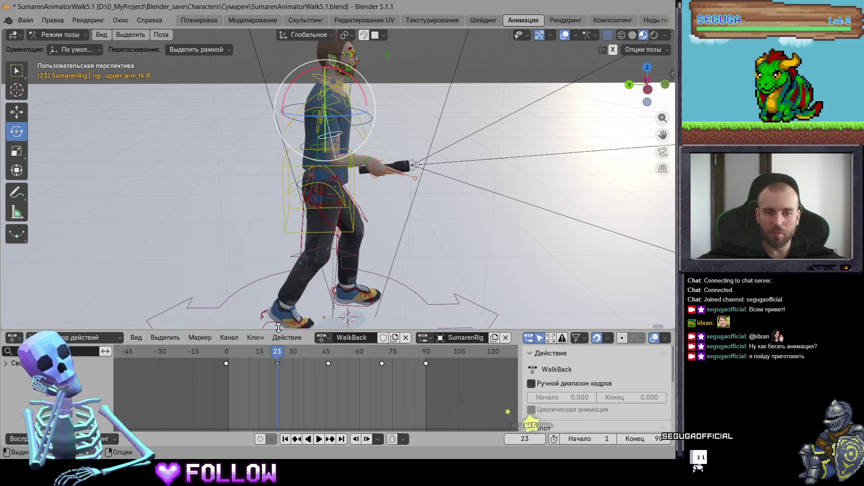
Lower the right arm holding the flashlight at frame 46 and key its pose at frame 70
drag(279, 355, 329, 354)
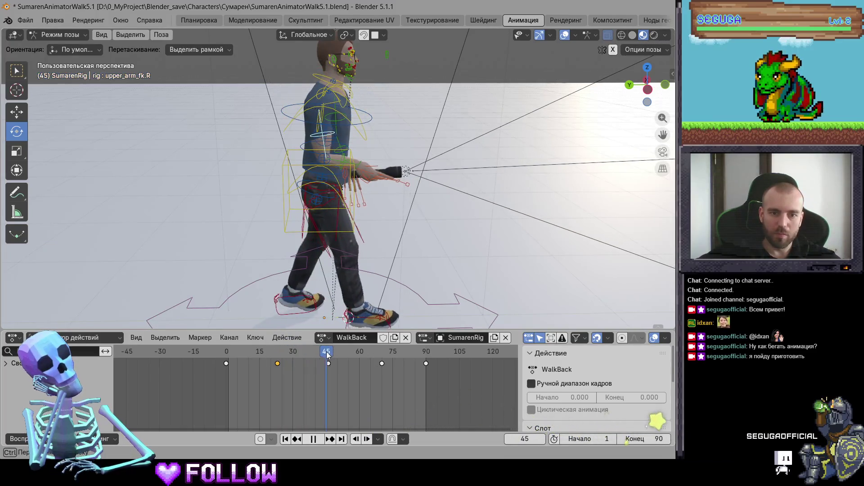
drag(358, 90, 356, 100)
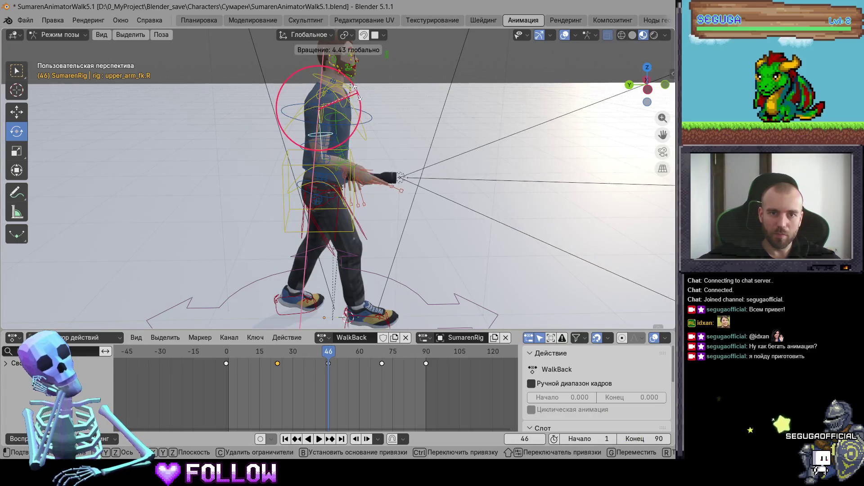
click(337, 372)
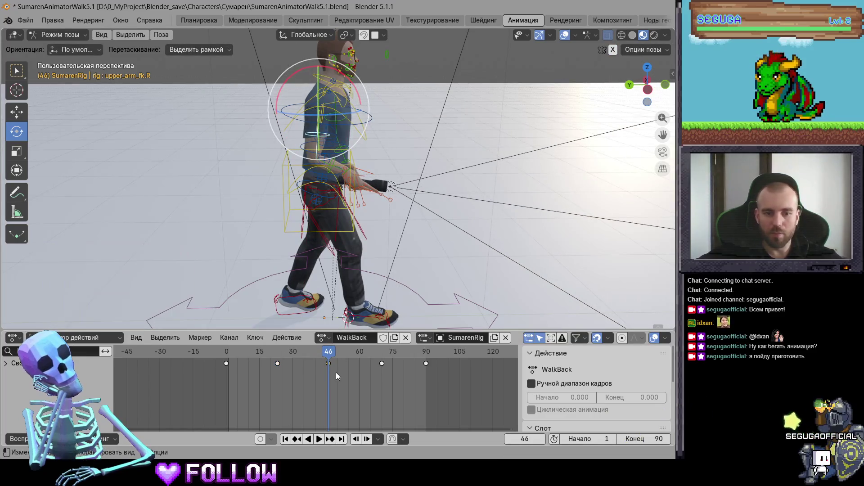
drag(330, 352, 383, 355)
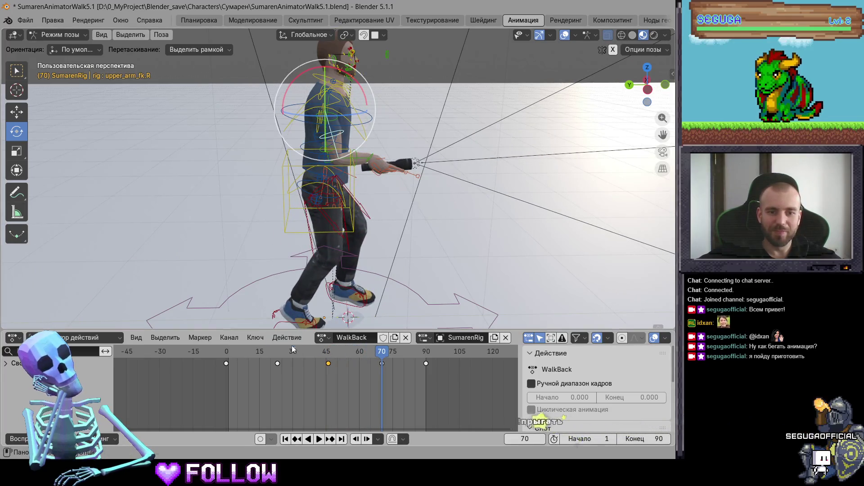
key(i)
Play the walk, stop at frame 30, and zoom in on the hand holding the flashlight
key(space)
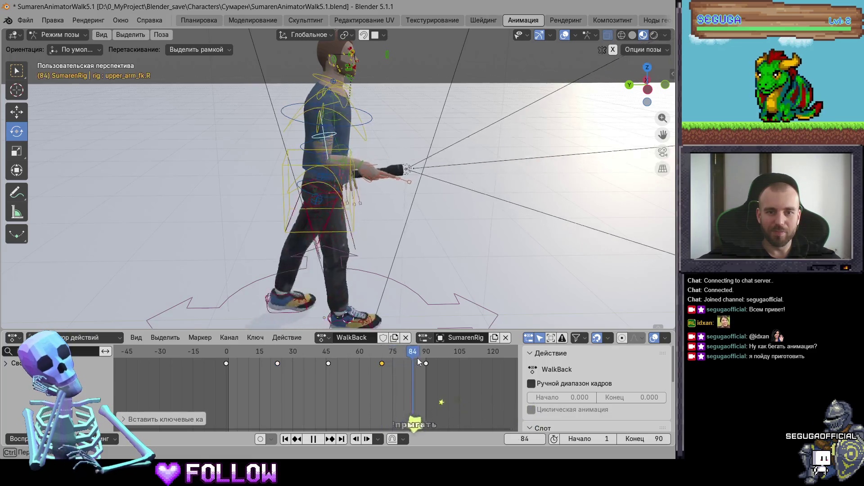
drag(326, 367, 290, 367)
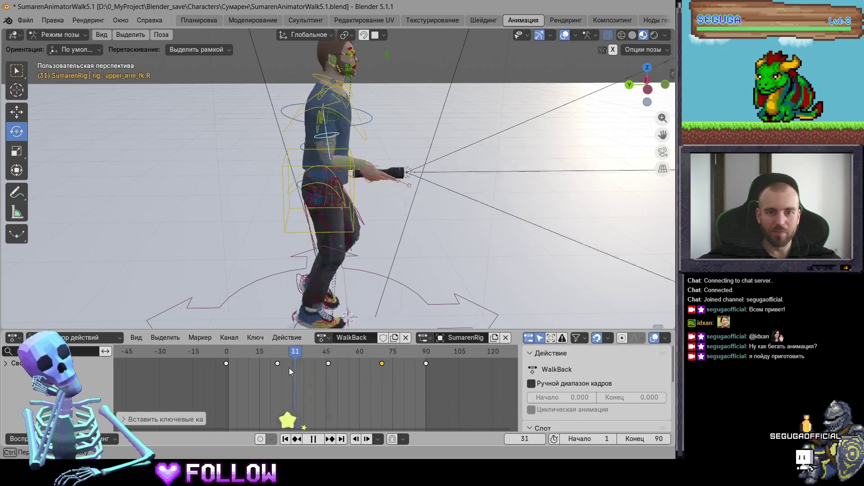
key(space)
scroll(412, 222, up, 5)
mouse_move(413, 222)
middle_down()
mouse_move(255, 183)
mouse_move(245, 137)
mouse_move(474, 236)
mouse_move(353, 236)
mouse_move(284, 284)
mouse_move(162, 250)
mouse_move(357, 218)
mouse_move(346, 158)
mouse_move(292, 202)
mouse_move(351, 228)
mouse_move(575, 225)
mouse_move(428, 217)
mouse_move(365, 183)
mouse_move(377, 185)
mouse_move(406, 245)
mouse_move(218, 168)
mouse_move(231, 116)
mouse_move(291, 216)
mouse_move(358, 248)
mouse_move(302, 241)
mouse_move(288, 268)
middle_up()
Curl the right pinky around the flashlight with a free rotation, redoing the first attempt
click(301, 241)
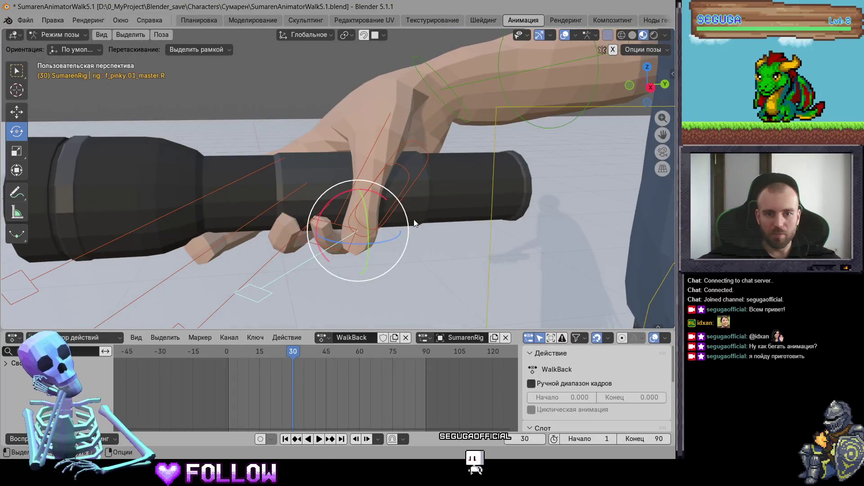
drag(407, 221, 404, 209)
drag(360, 227, 359, 223)
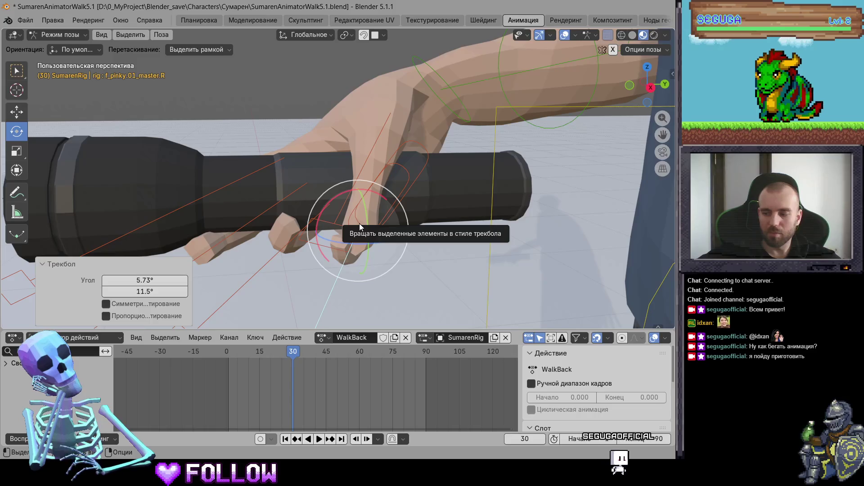
key(ctrl+z)
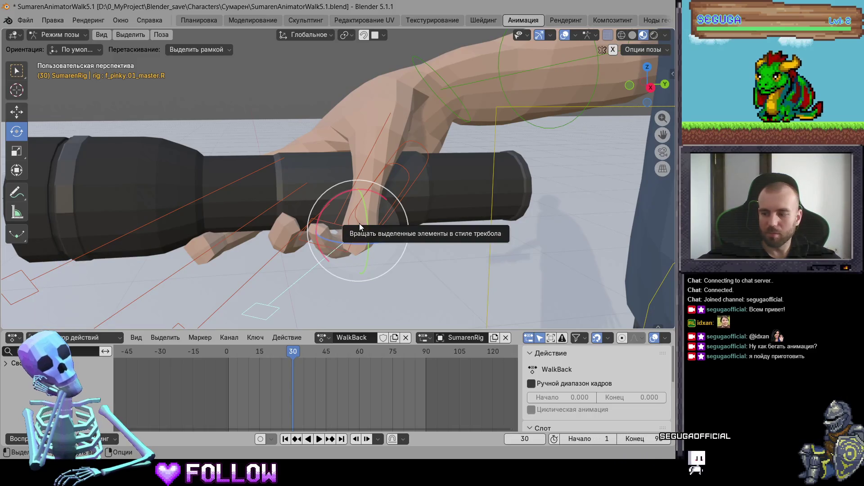
drag(360, 224, 376, 232)
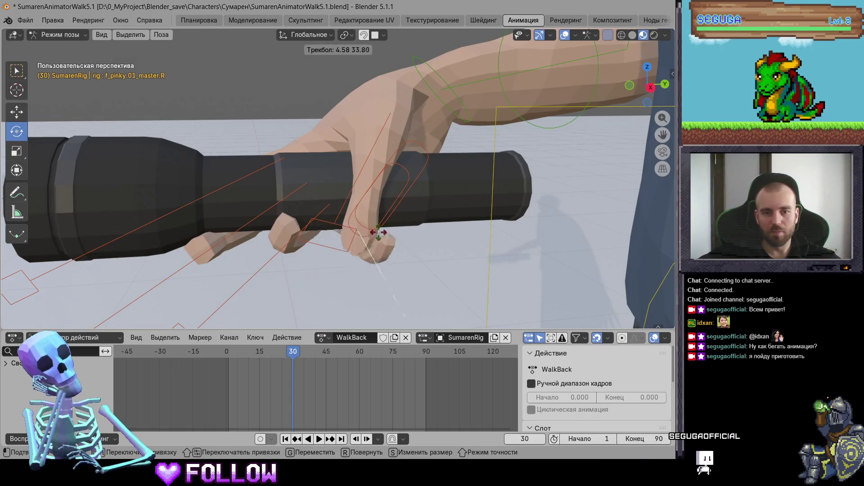
Rotate the thumb 25.5° toward the flashlight and scale it to 1.083
click(368, 162)
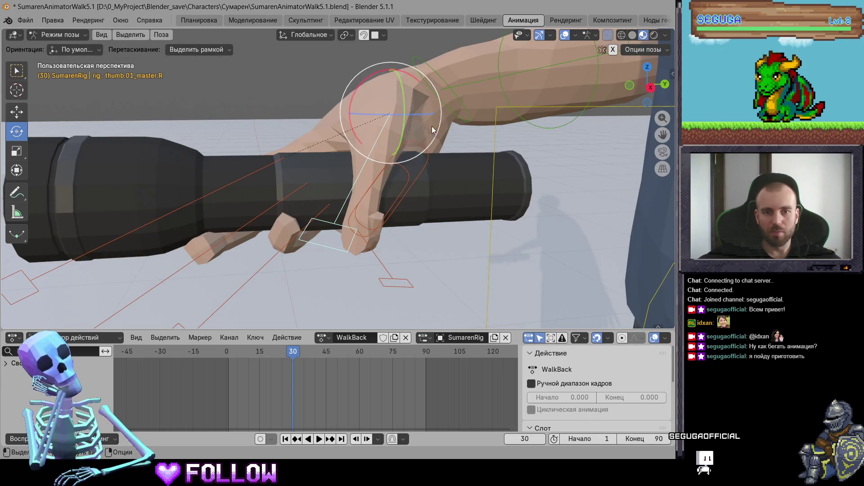
drag(430, 125, 428, 151)
key(s)
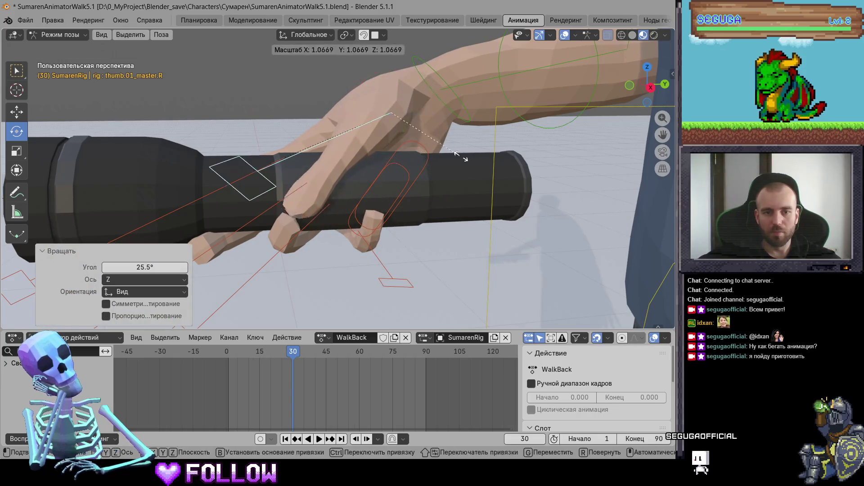
click(442, 179)
middle_drag(442, 179, 347, 125)
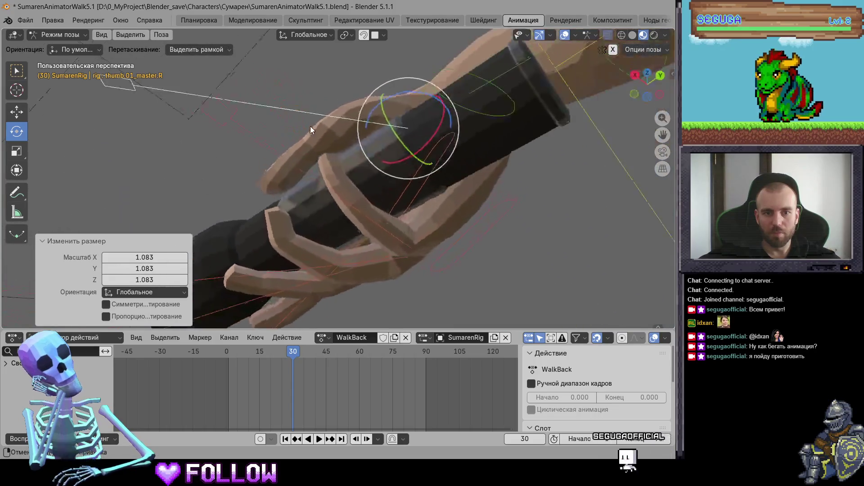
drag(347, 127, 318, 206)
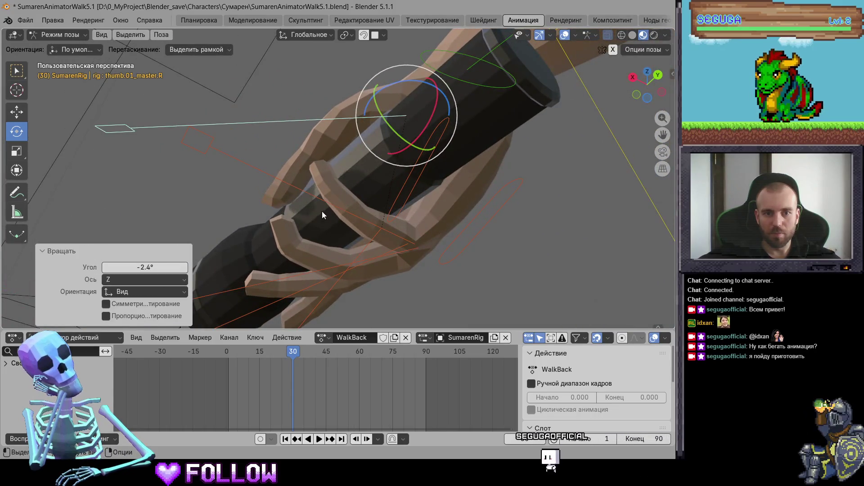
Shrink the pinky to 0.938 scale
click(361, 236)
middle_drag(361, 236, 417, 322)
key(s)
click(361, 263)
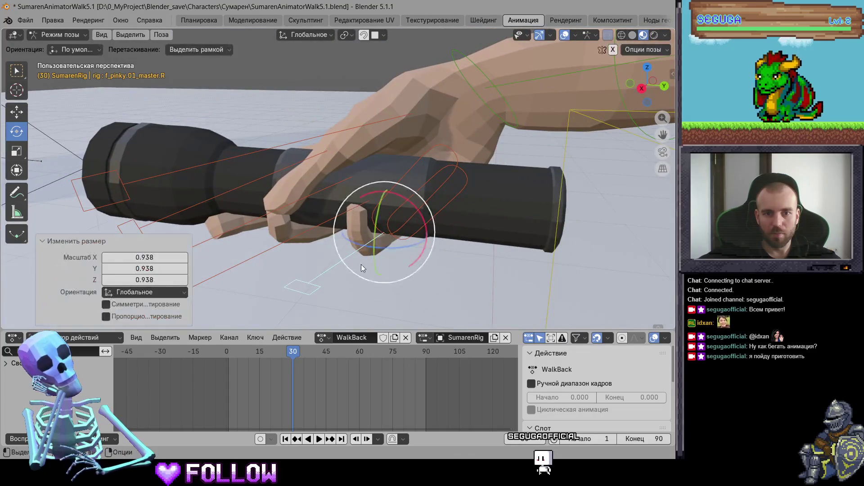
middle_drag(360, 269, 262, 251)
Curl the ring finger around the flashlight about X
click(295, 239)
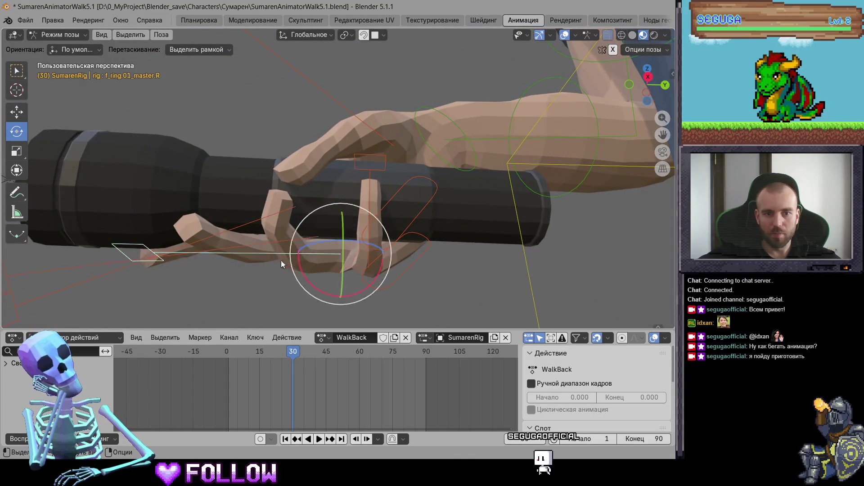
mouse_move(326, 270)
mouse_down()
mouse_move(348, 270)
mouse_move(346, 260)
mouse_move(383, 265)
mouse_up()
mouse_move(382, 266)
middle_down()
mouse_move(314, 268)
mouse_move(374, 230)
mouse_move(279, 253)
mouse_move(331, 256)
middle_up()
scroll(313, 268, up, 5)
scroll(263, 256, down, 4)
Scale the middle finger to 0.842 and rotate it 18.9° plus a free turn to tighten the grip
click(330, 256)
key(r)
key(r)
click(392, 241)
key(s)
click(393, 242)
key(r)
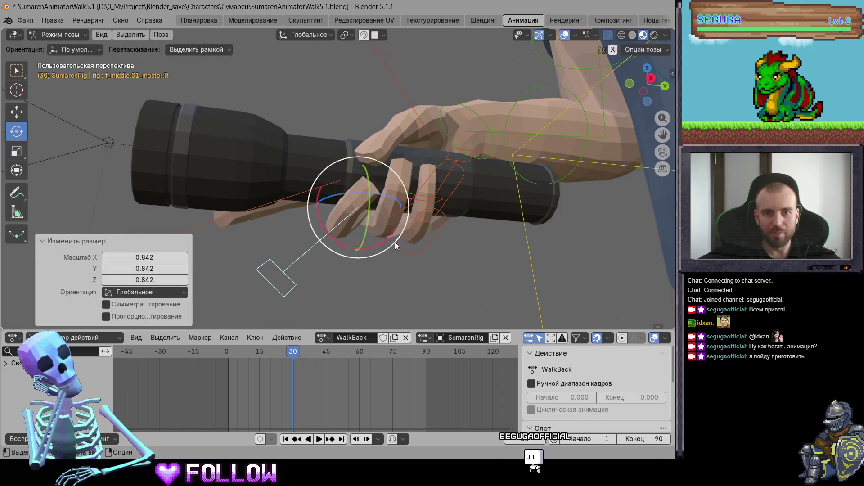
click(397, 234)
key(r)
key(r)
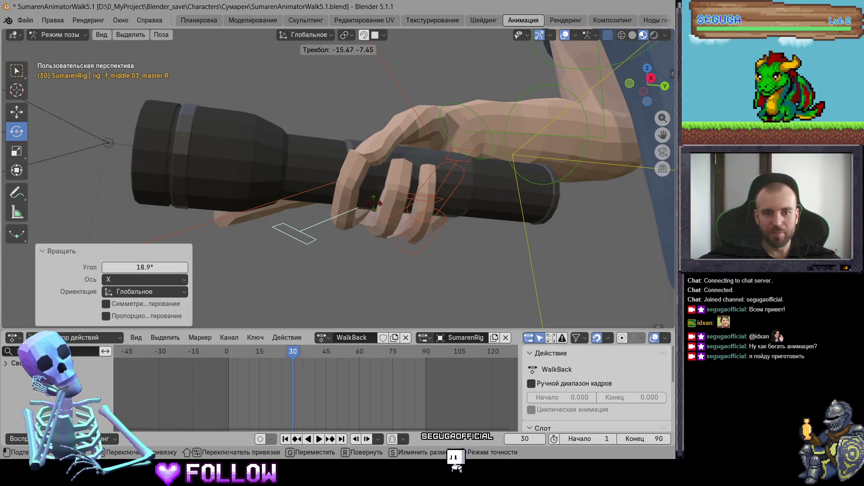
click(376, 205)
scroll(370, 227, up, 3)
Rotate the middle finger control on X and freely to tighten its curl
middle_drag(371, 226, 423, 204)
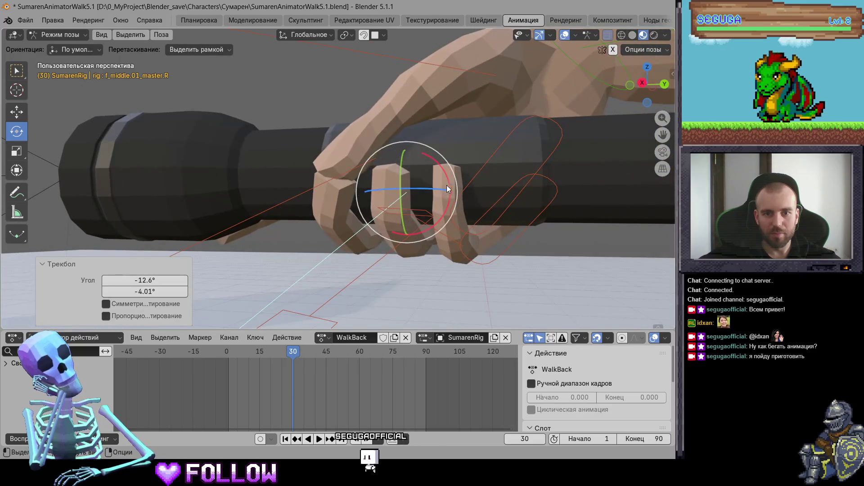
drag(445, 190, 432, 201)
middle_drag(432, 200, 415, 196)
key(r)
key(r)
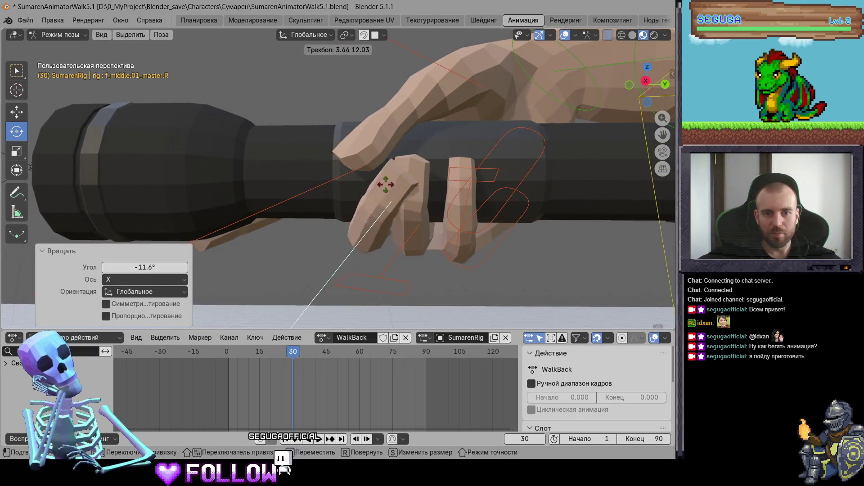
click(385, 182)
mouse_move(386, 182)
middle_down()
mouse_move(603, 196)
mouse_move(414, 199)
middle_up()
Curl the ring finger control around the flashlight with repeated rotations
click(438, 206)
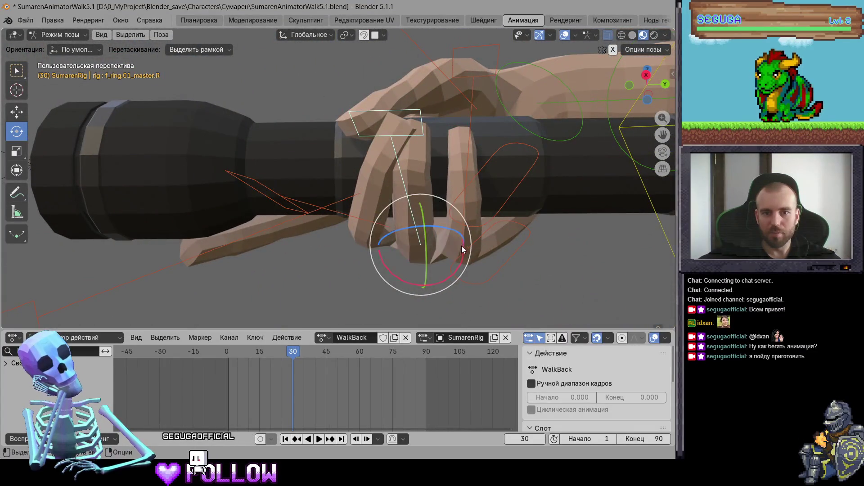
drag(461, 249, 466, 264)
key(r)
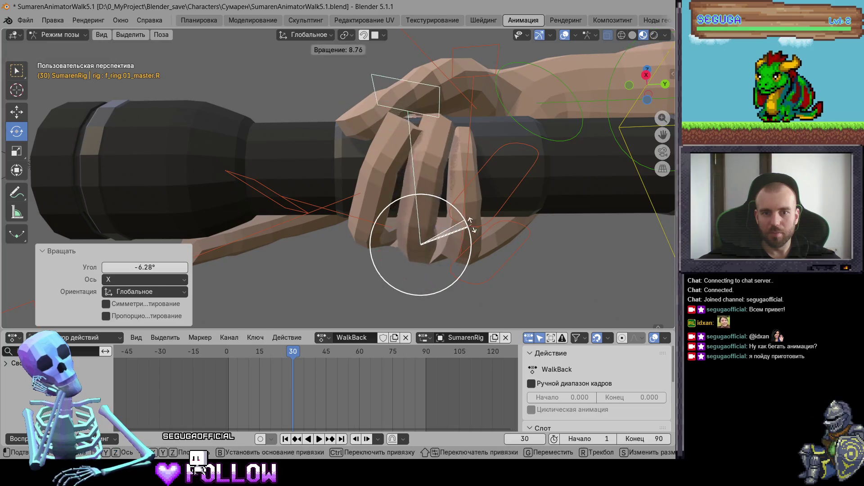
click(472, 235)
mouse_move(472, 235)
middle_down()
mouse_move(423, 279)
mouse_move(472, 214)
mouse_move(398, 176)
middle_up()
key(r)
click(469, 219)
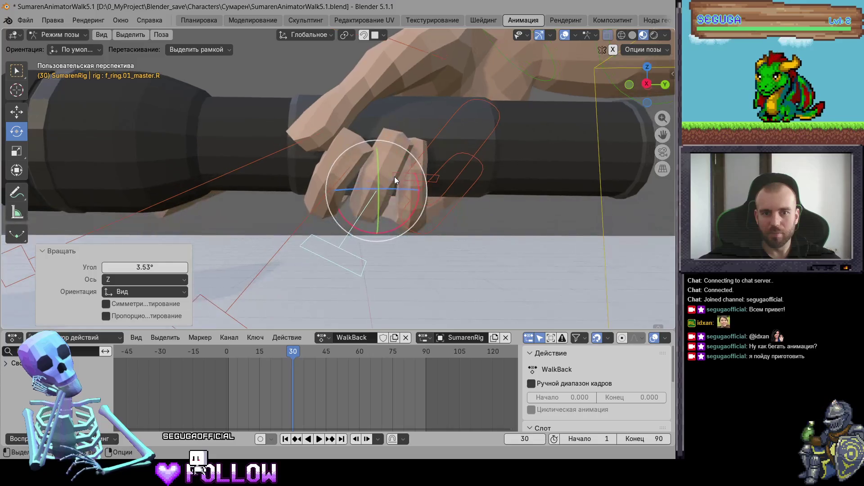
key(r)
key(r)
Rotate the pinky control 13° on X, then trackball-rotate it into the grip
click(413, 215)
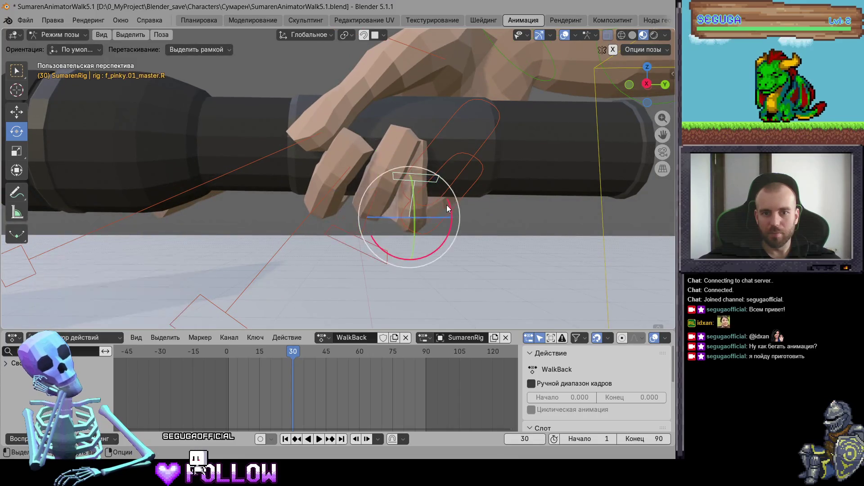
key(r)
key(x)
click(449, 227)
key(r)
key(r)
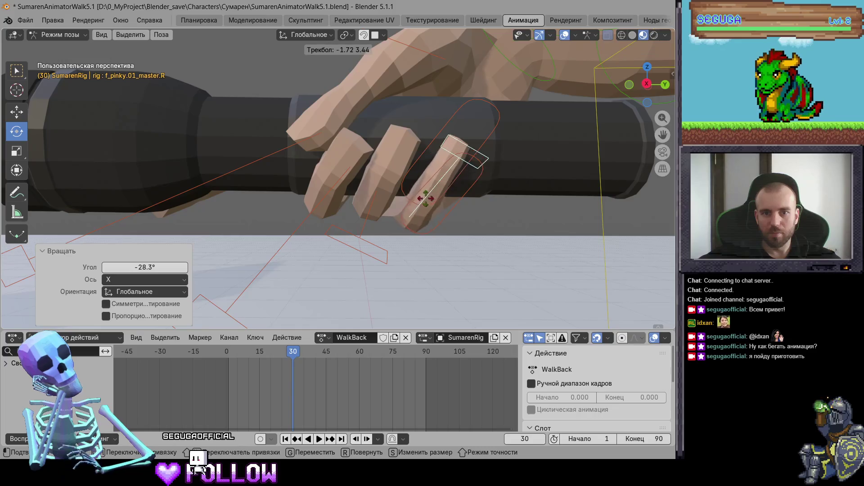
click(398, 195)
mouse_move(398, 195)
middle_down()
mouse_move(444, 166)
mouse_move(206, 188)
middle_up()
Rotate the index finger control and shrink it slightly to fit the flashlight
click(227, 180)
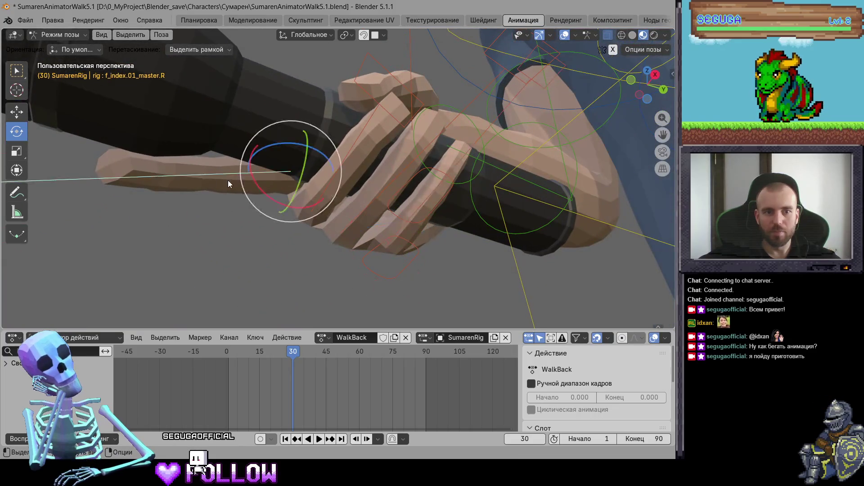
key(r)
key(r)
click(2, 309)
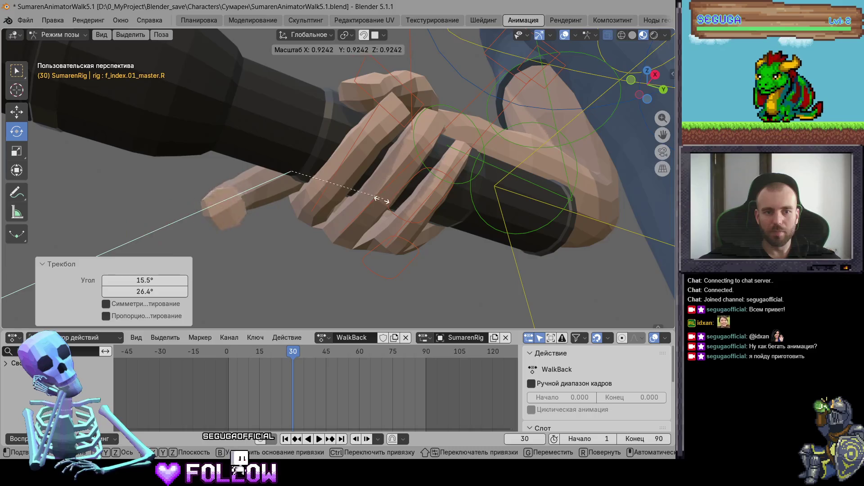
key(s)
click(361, 197)
key(r)
key(r)
click(293, 180)
key(r)
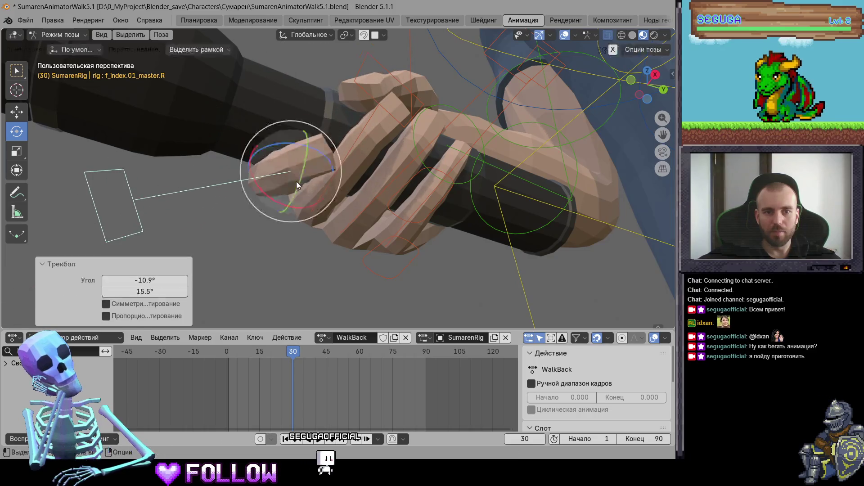
click(325, 208)
key(r)
middle_drag(333, 207, 345, 172)
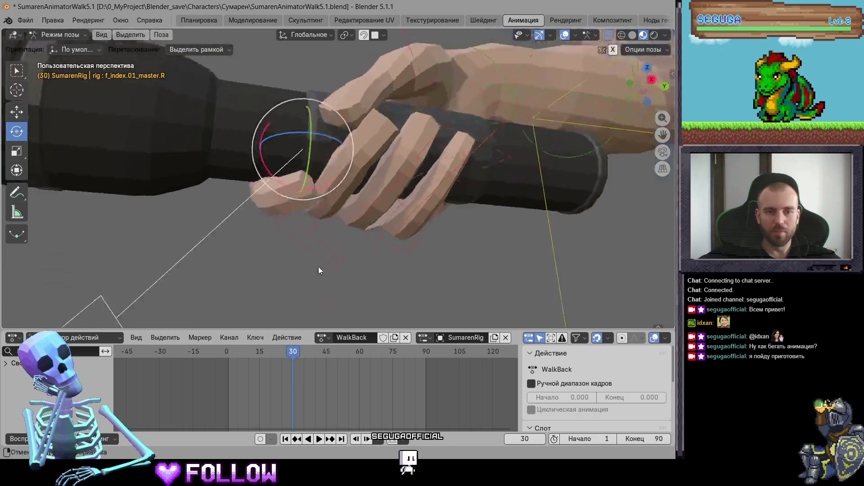
click(353, 151)
Refine the index finger with a 12.7° rotation and scale it to 0.86
key(r)
key(r)
click(421, 206)
mouse_move(420, 206)
middle_down()
mouse_move(462, 204)
mouse_move(360, 135)
middle_up()
key(r)
key(r)
click(347, 118)
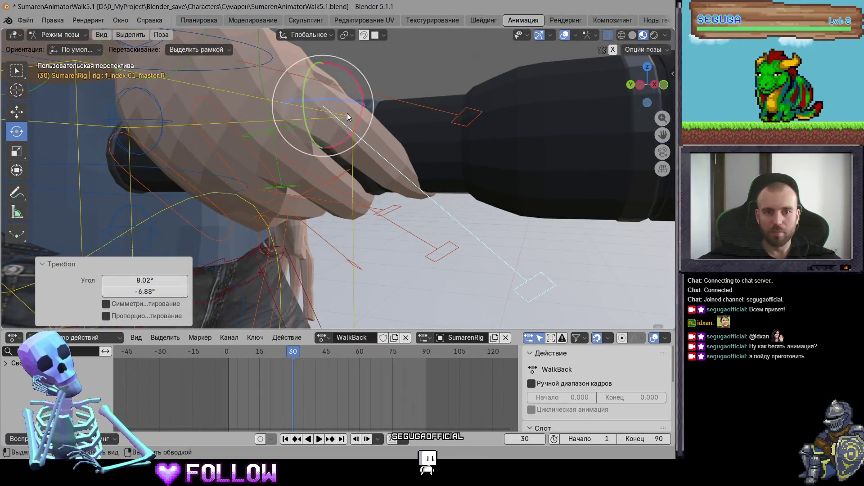
key(r)
key(r)
click(340, 120)
key(r)
mouse_move(351, 116)
middle_down()
mouse_move(374, 114)
mouse_move(388, 153)
mouse_move(369, 168)
middle_up()
click(385, 128)
key(s)
click(382, 149)
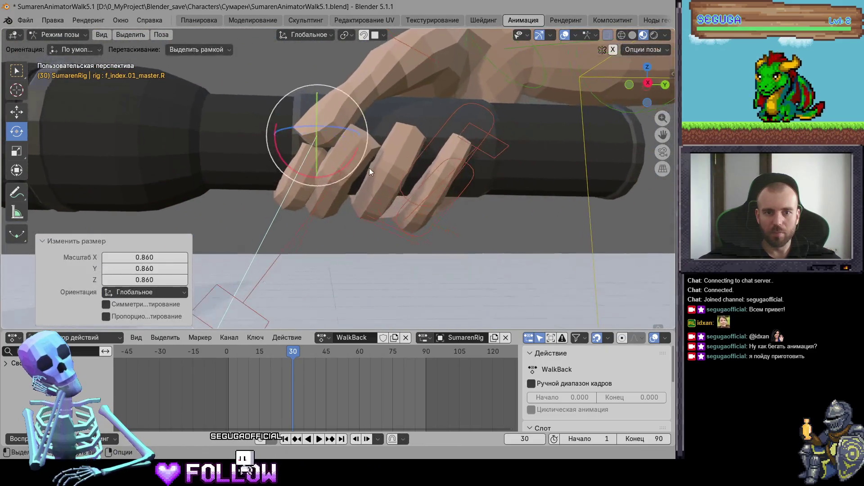
Rotate the middle finger around the grip and scale it to 0.940
click(346, 220)
drag(372, 206, 383, 206)
mouse_move(384, 207)
middle_down()
mouse_move(423, 191)
mouse_move(513, 212)
middle_up()
key(s)
click(428, 193)
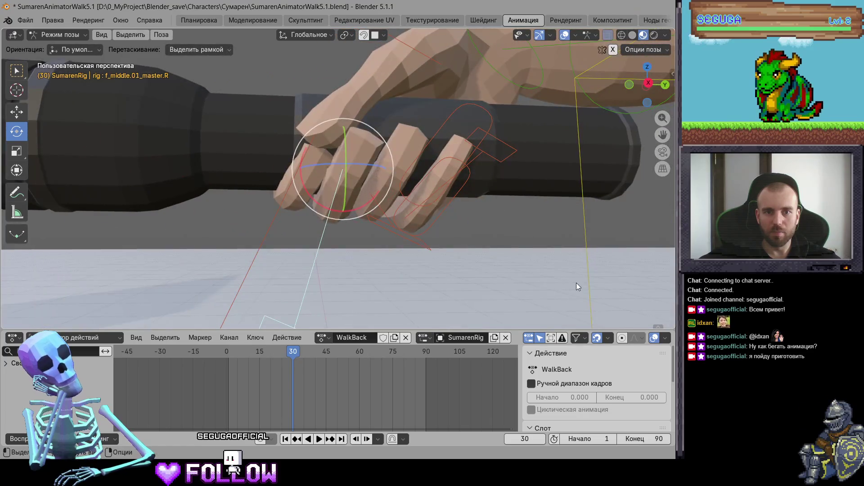
key(s)
click(562, 275)
Select the pinky control and curl it around the flashlight
mouse_move(466, 231)
middle_down()
mouse_move(394, 194)
mouse_move(483, 207)
mouse_move(468, 224)
mouse_move(419, 231)
mouse_move(460, 212)
middle_up()
click(415, 222)
drag(460, 212, 451, 201)
Box-select the finger control bones and delete their keyframes from the timeline
scroll(498, 239, down, 4)
scroll(393, 234, down, 3)
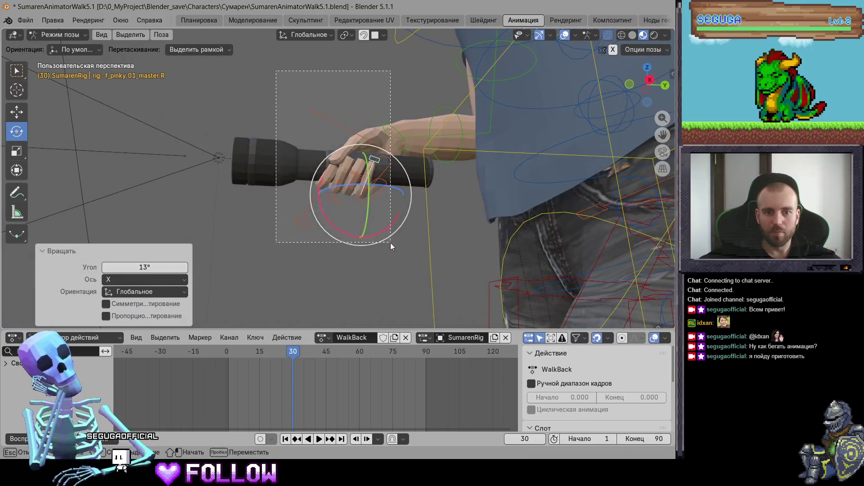
drag(391, 242, 391, 243)
middle_drag(370, 211, 395, 248)
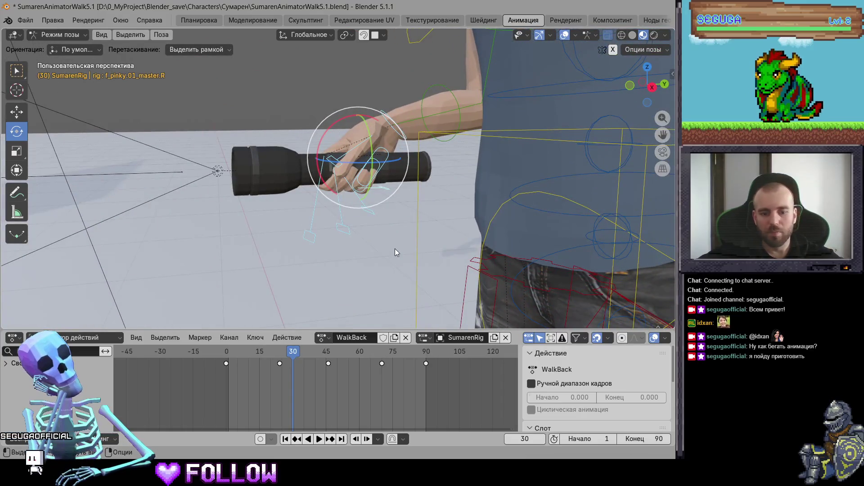
right_click(274, 364)
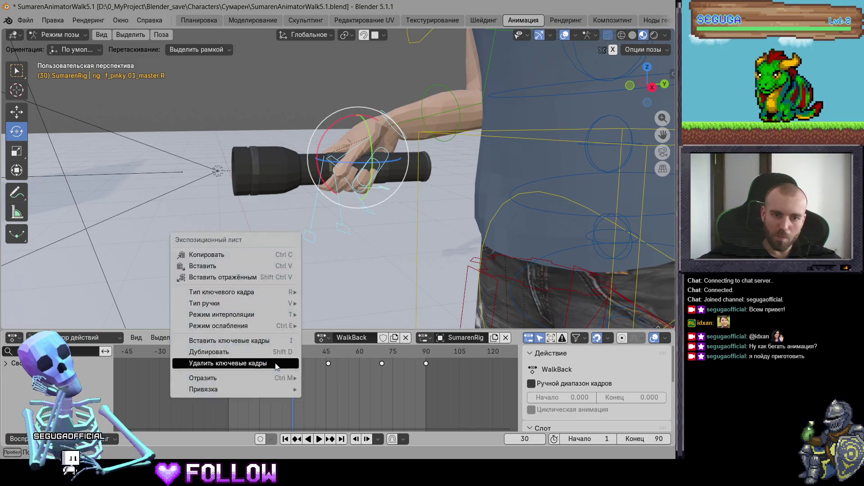
click(278, 362)
Delete the remaining finger keyframes, including the last one at frame 0
key(s)
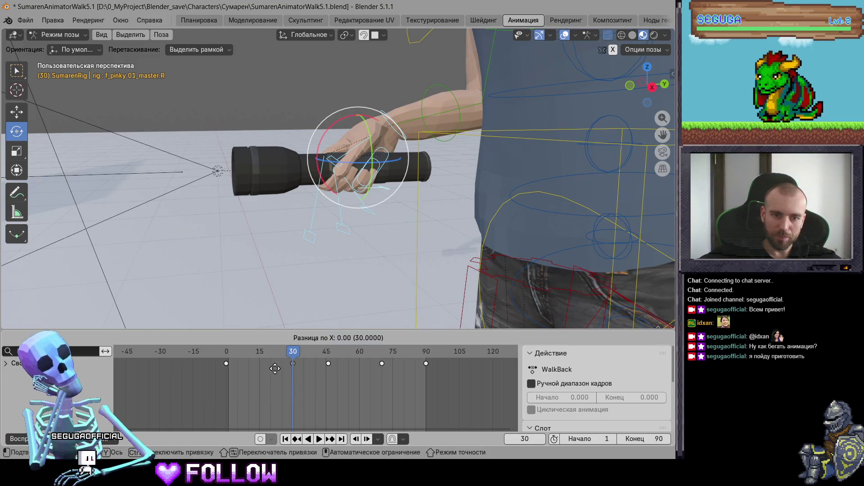
click(244, 372)
right_click(215, 359)
click(216, 359)
drag(292, 364, 426, 363)
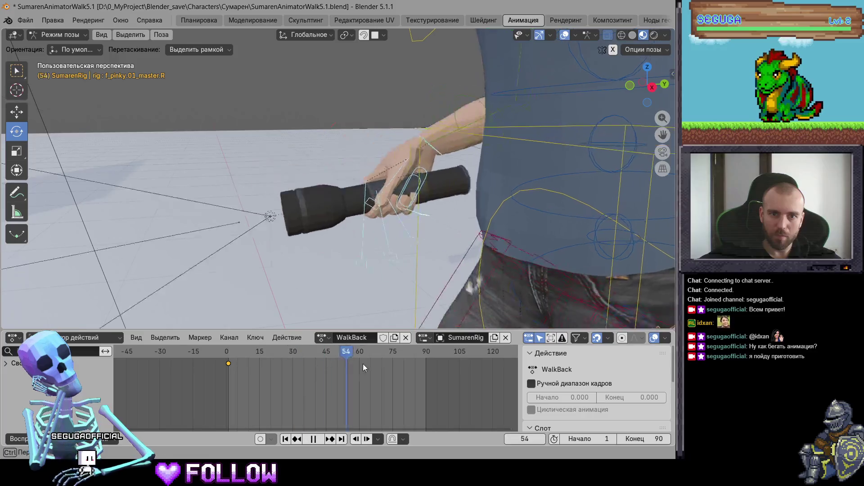
key(Delete)
mouse_move(369, 253)
middle_down()
mouse_move(380, 137)
mouse_move(614, 66)
middle_up()
Select hand_fk.R, switch to Rendered shading, and aim the hand's flashlight beam
click(380, 137)
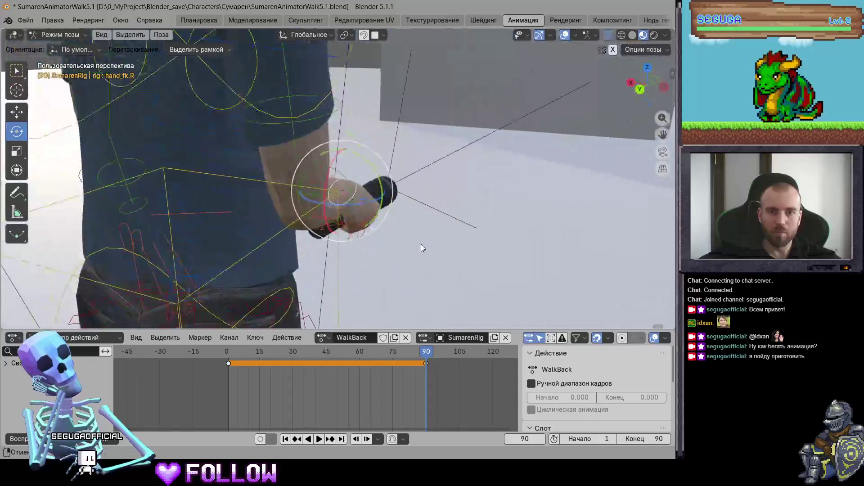
click(652, 38)
mouse_move(442, 208)
middle_down()
mouse_move(363, 292)
mouse_move(307, 260)
middle_up()
drag(307, 261, 324, 261)
middle_drag(409, 231, 400, 229)
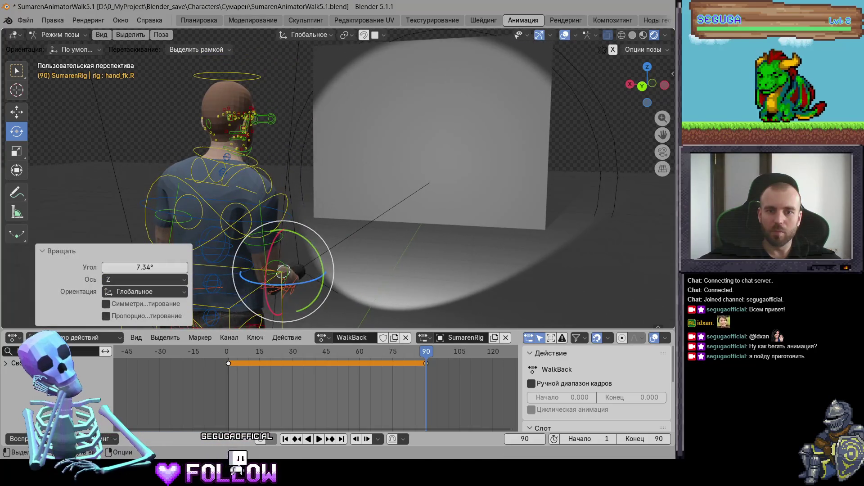
drag(302, 283, 299, 284)
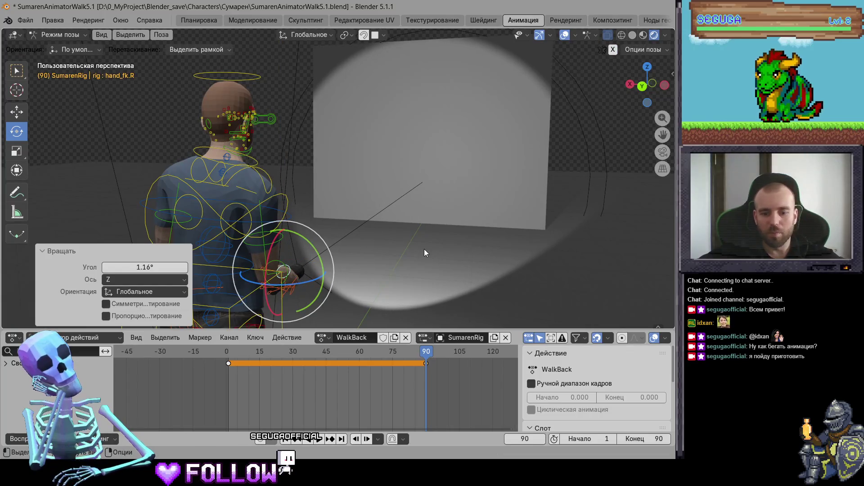
Keyframe the hand pose at frame 0, then swing it and key frame 24
click(441, 385)
mouse_move(425, 355)
mouse_down()
mouse_move(225, 365)
mouse_move(280, 358)
mouse_up()
key(i)
drag(323, 262, 305, 274)
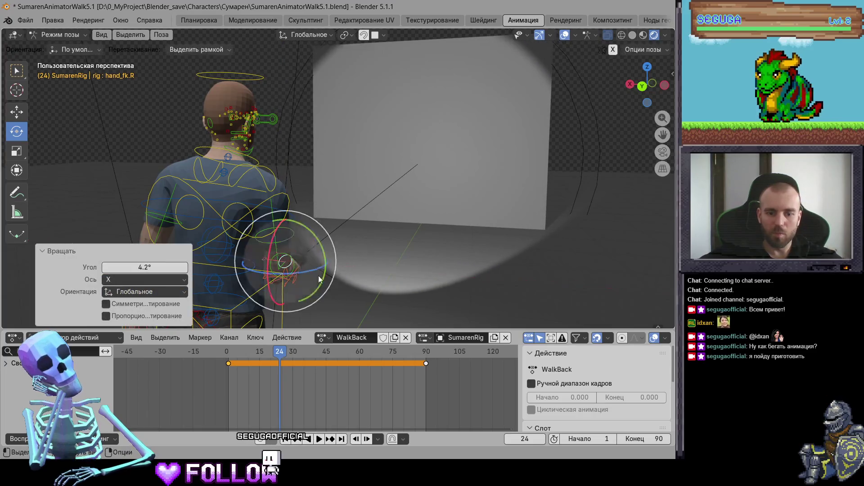
key(i)
Rotate the hand about X and key it at frame 45, stopping playback at frame 70
drag(282, 352, 327, 357)
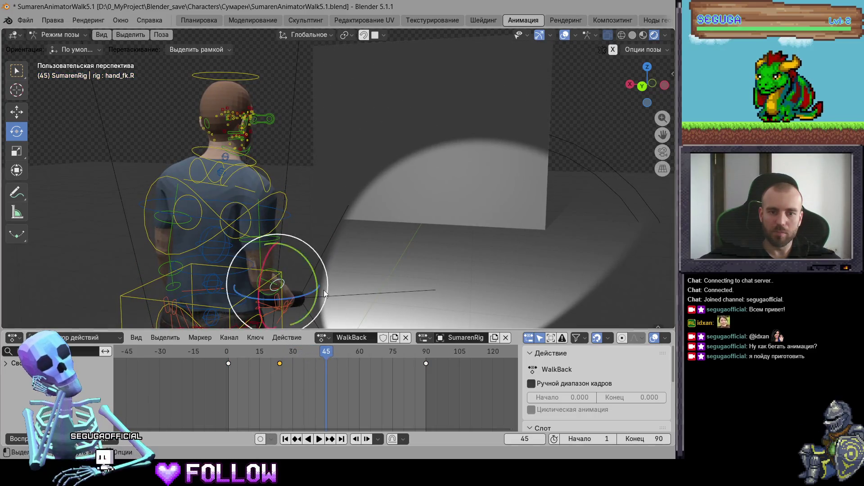
mouse_move(264, 263)
mouse_down()
mouse_move(284, 301)
mouse_move(297, 295)
mouse_up()
key(i)
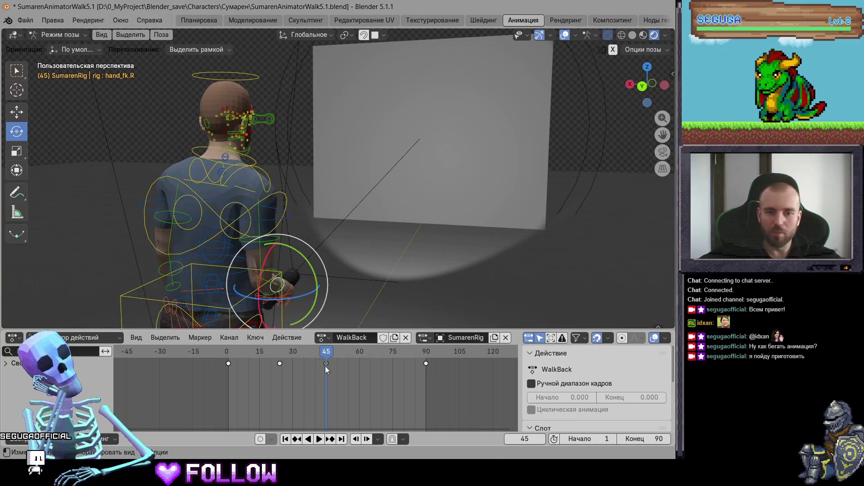
key(space)
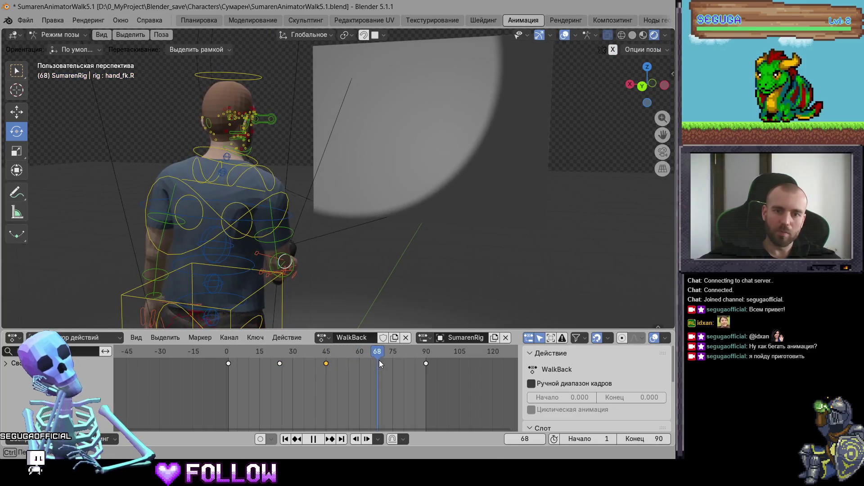
key(space)
Tilt the hand about X at frame 70 and play back to check the sway
drag(272, 233, 298, 274)
key(space)
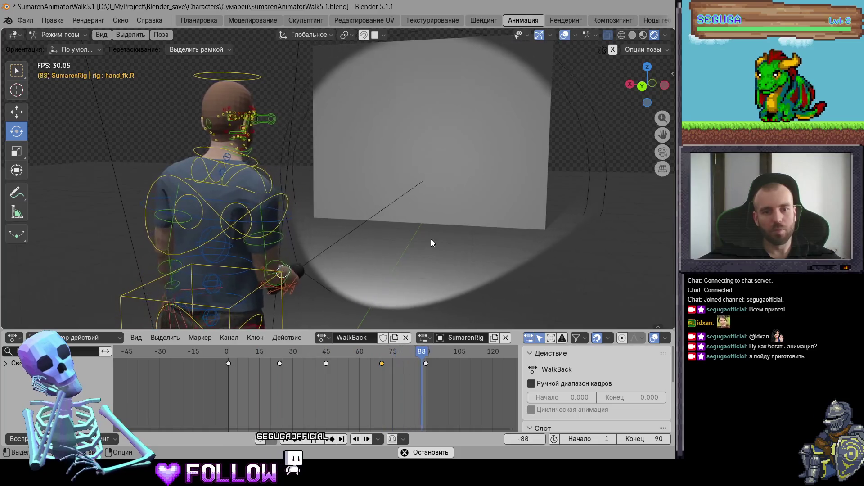
key(space)
mouse_move(445, 239)
middle_down()
mouse_move(305, 259)
mouse_move(318, 168)
mouse_move(499, 206)
mouse_move(287, 242)
middle_up()
scroll(304, 259, down, 5)
scroll(318, 168, up, 5)
key(space)
scroll(449, 215, down, 3)
middle_drag(413, 244, 419, 254)
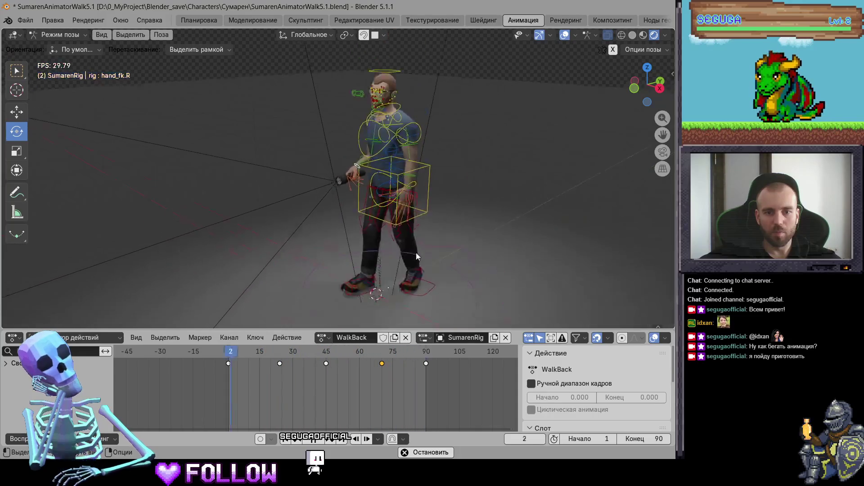
scroll(411, 261, down, 3)
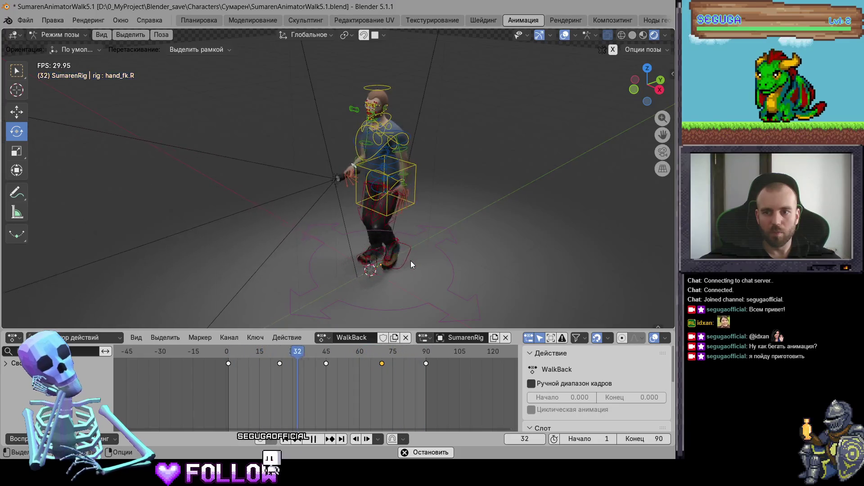
scroll(410, 260, up, 3)
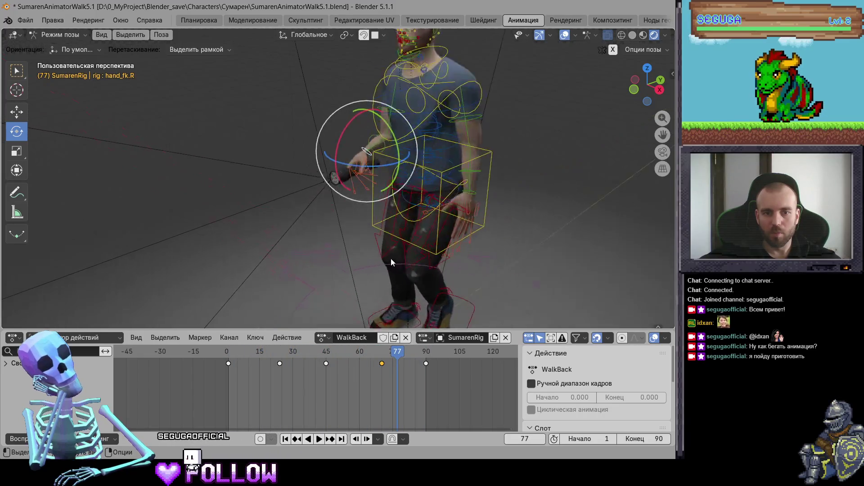
middle_drag(391, 258, 483, 145)
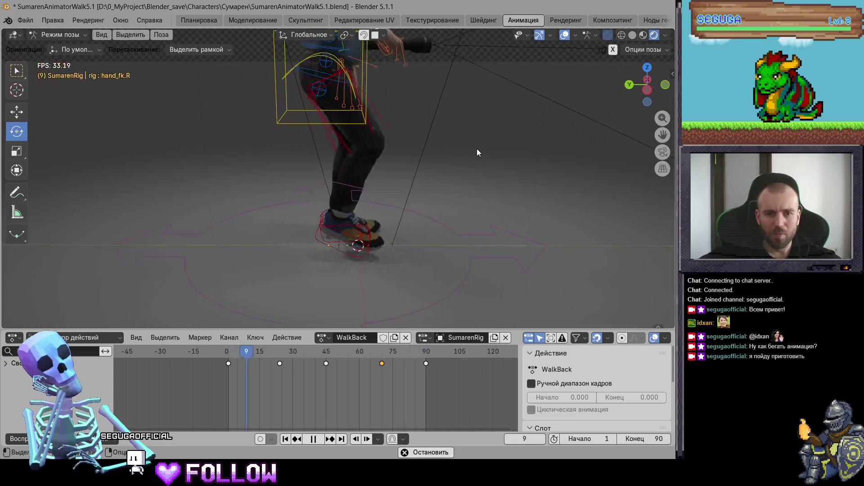
key(space)
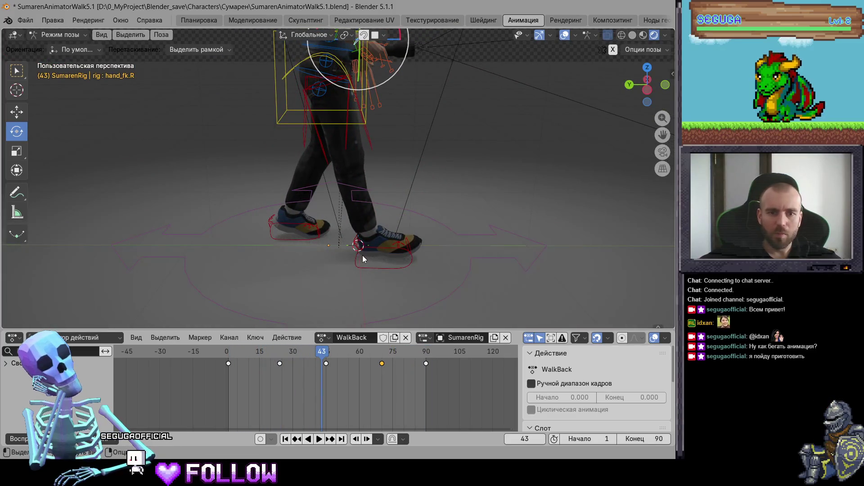
drag(264, 352, 279, 358)
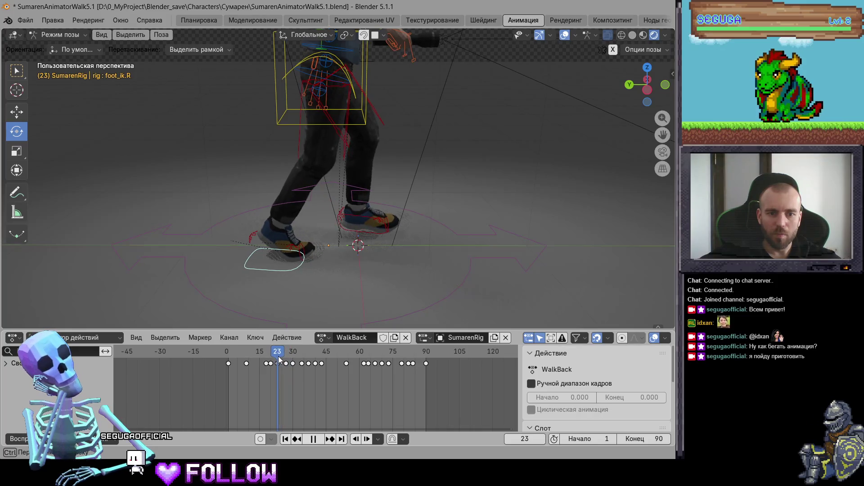
Select the right heel control and delete its keyframe at frame 24
click(248, 240)
scroll(270, 225, up, 5)
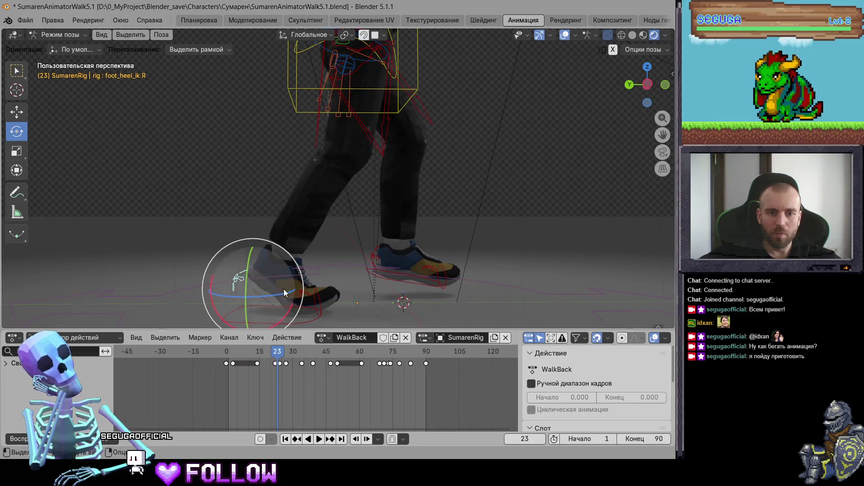
click(275, 351)
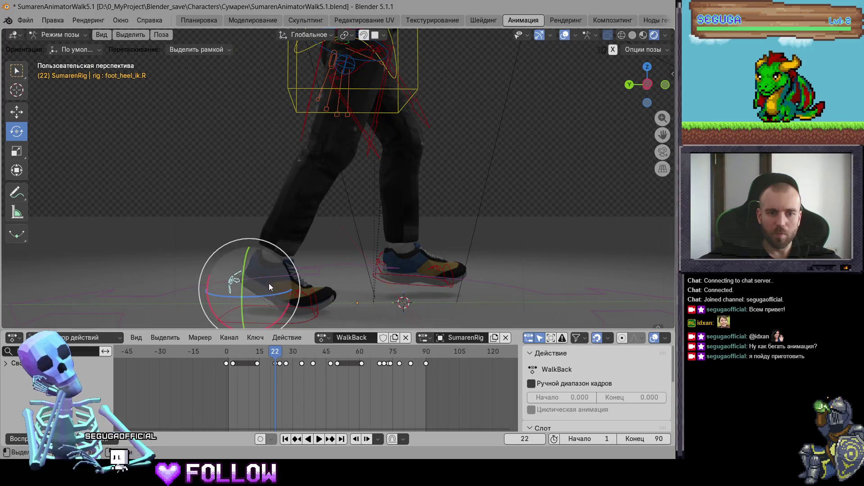
key(space)
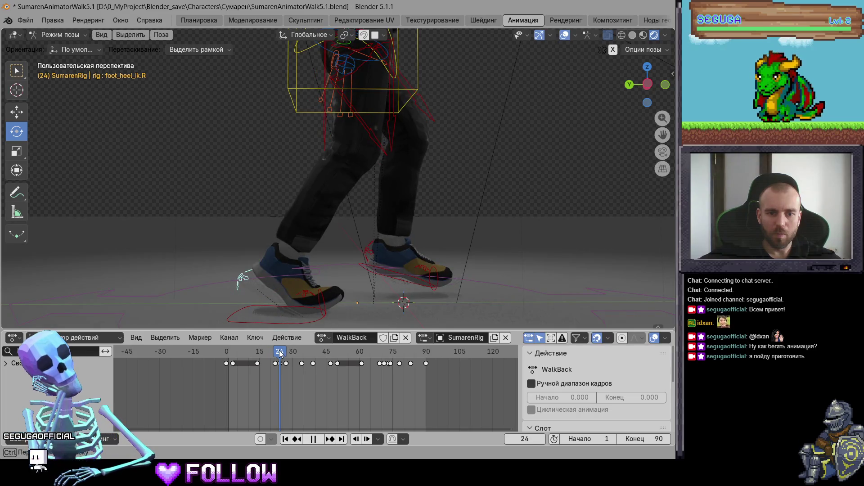
right_click(281, 370)
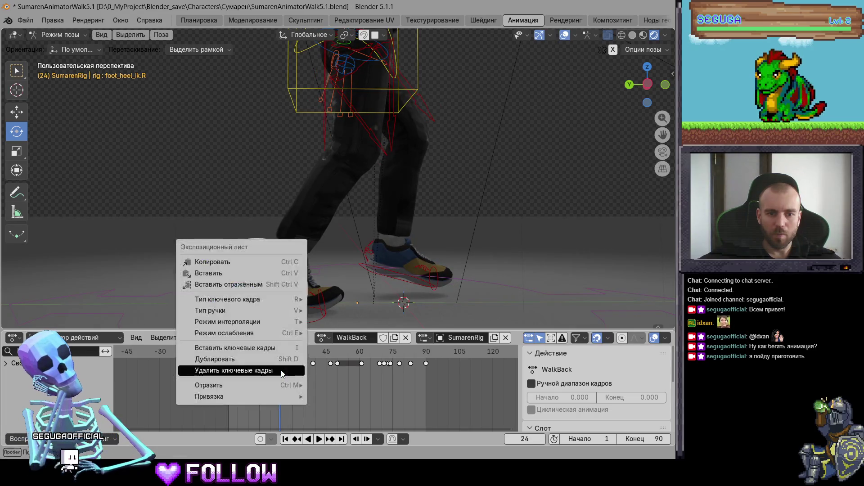
click(281, 365)
key(space)
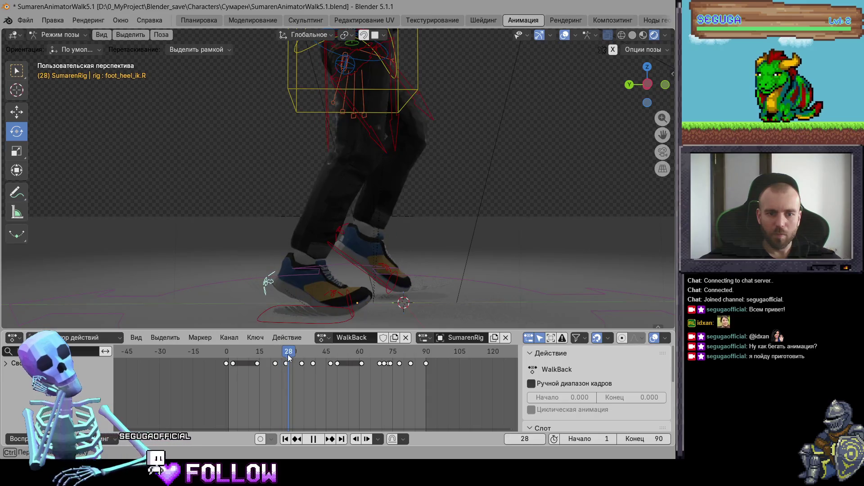
Delete the right-heel keyframes near frames 28 and 34
right_click(283, 363)
click(282, 358)
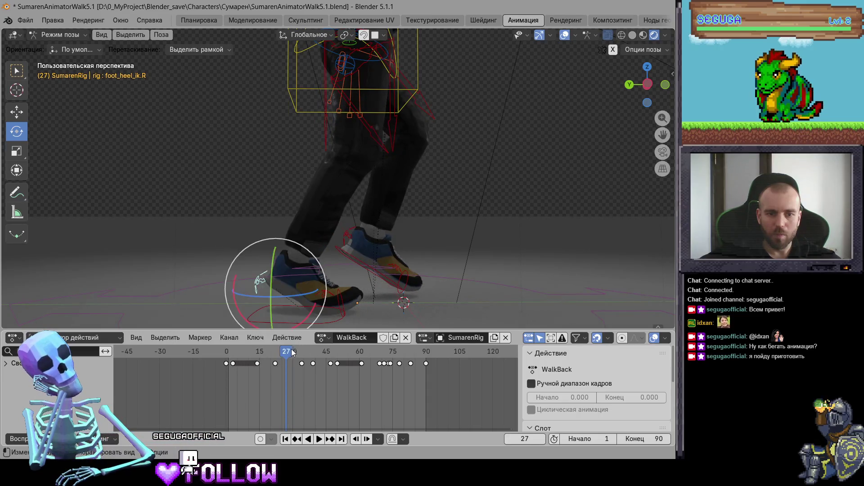
key(space)
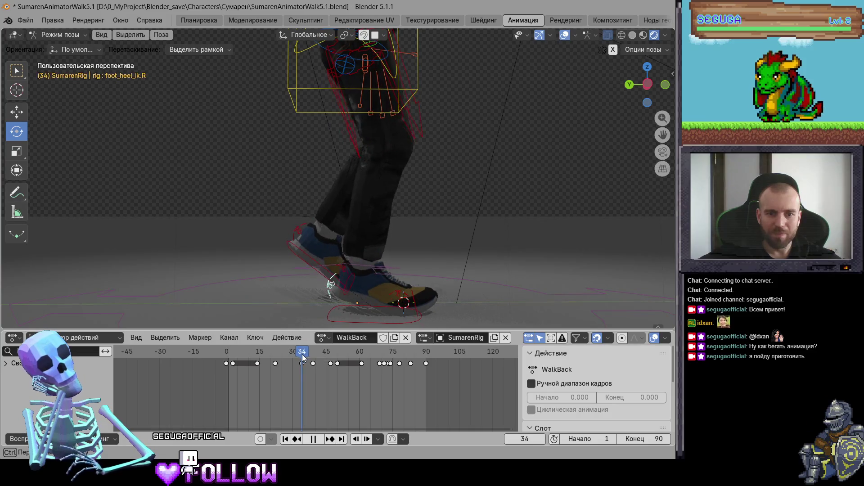
key(space)
mouse_move(300, 365)
mouse_down()
mouse_move(283, 352)
mouse_move(343, 356)
mouse_up()
right_click(305, 366)
click(301, 363)
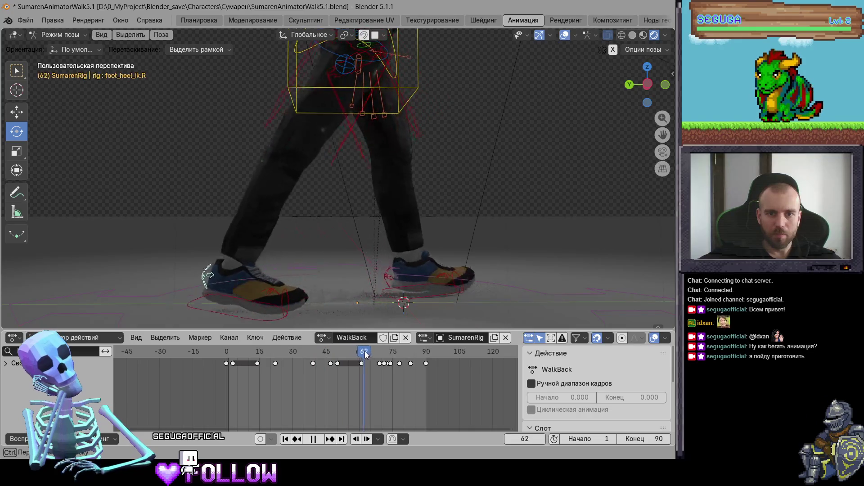
Scrub to frame 69 and zoom the timeline in on the keys there
drag(343, 356, 390, 352)
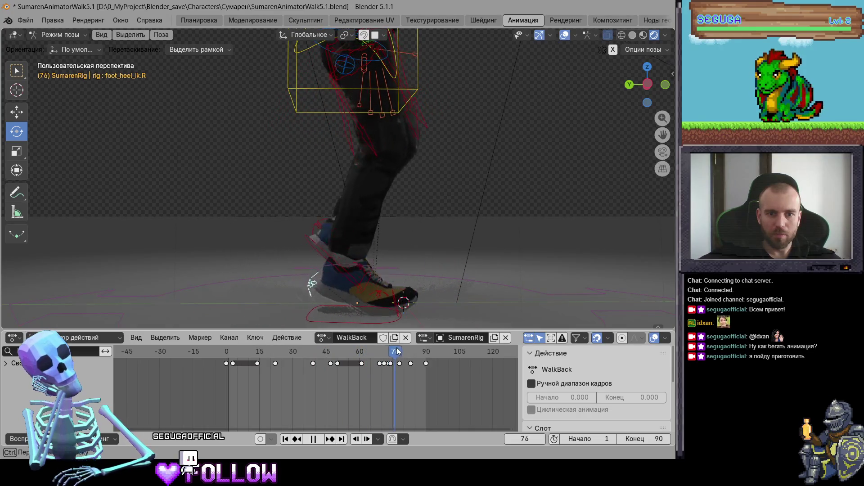
key(space)
scroll(393, 398, up, 1)
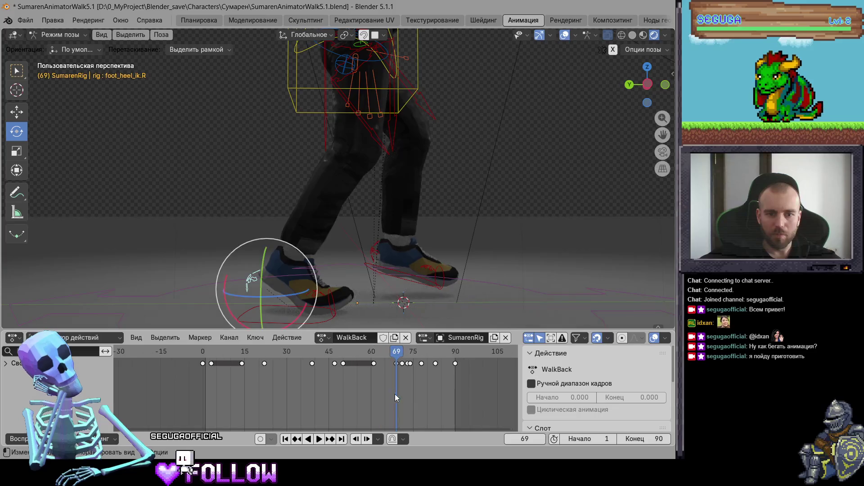
ctrl+middle_drag(393, 398, 370, 374)
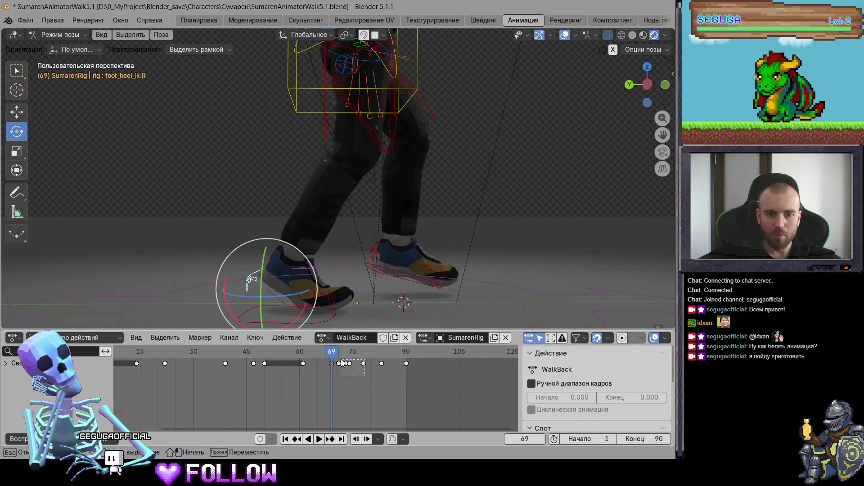
Delete the right-heel keyframes near frames 70–71 and review the walk
right_click(341, 363)
click(361, 360)
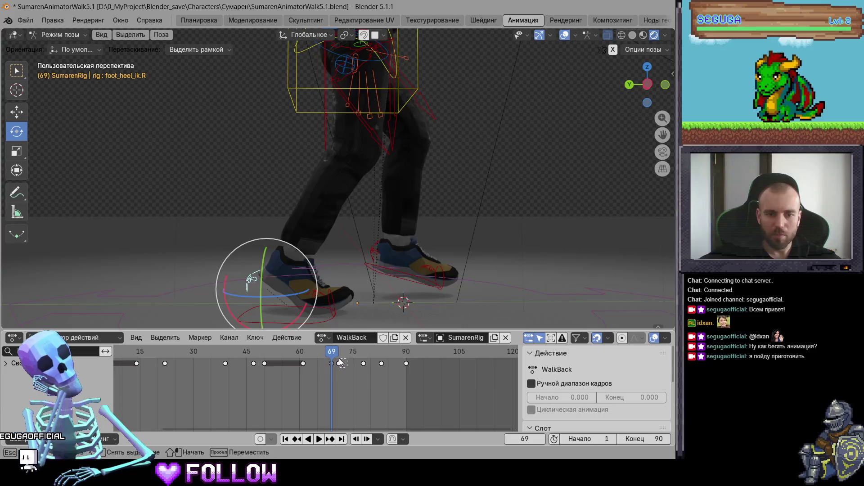
right_click(340, 362)
click(354, 345)
key(space)
mouse_move(344, 356)
mouse_down()
mouse_move(319, 356)
mouse_move(332, 357)
mouse_up()
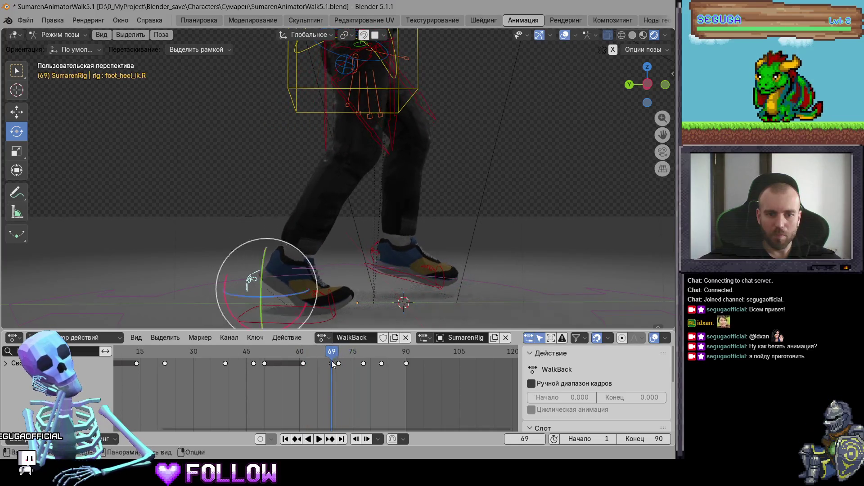
Slide a right-heel keyframe earlier to about frame 64
key(g)
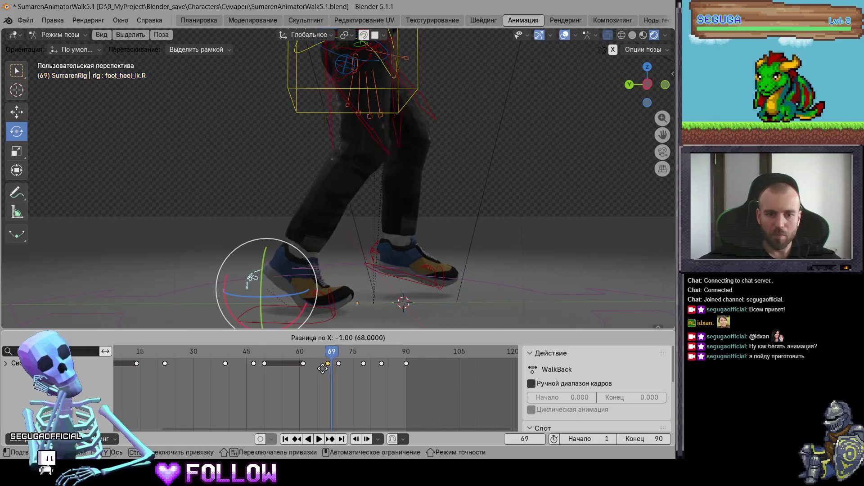
click(322, 350)
key(space)
mouse_move(323, 353)
mouse_down()
mouse_move(284, 360)
mouse_move(313, 365)
mouse_move(299, 365)
mouse_up()
key(space)
Move the frame-61 keyframe earlier and play back to review
right_click(302, 366)
click(302, 363)
click(302, 363)
key(g)
click(299, 366)
key(space)
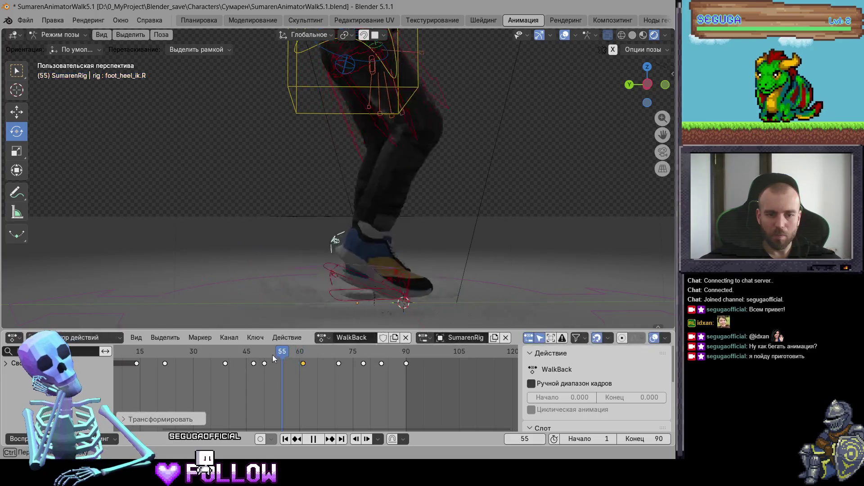
Retime the frame-83 right-heel keyframe to an earlier frame
click(319, 361)
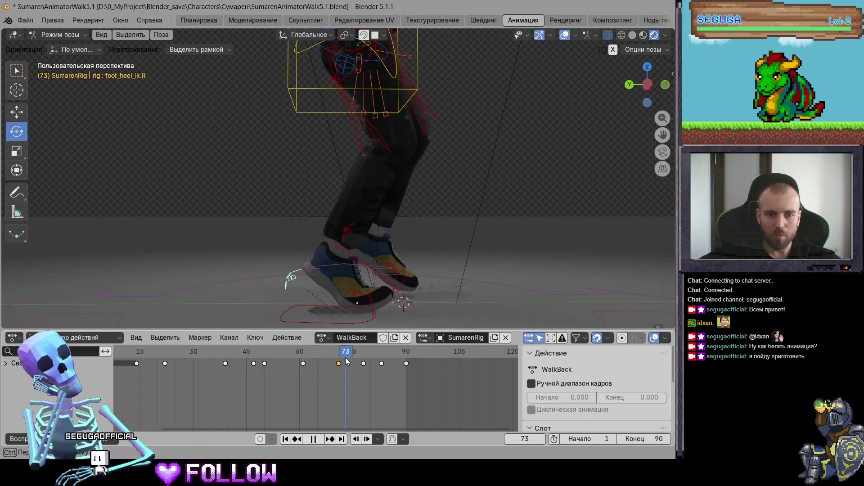
right_click(339, 358)
click(343, 353)
drag(343, 354, 380, 358)
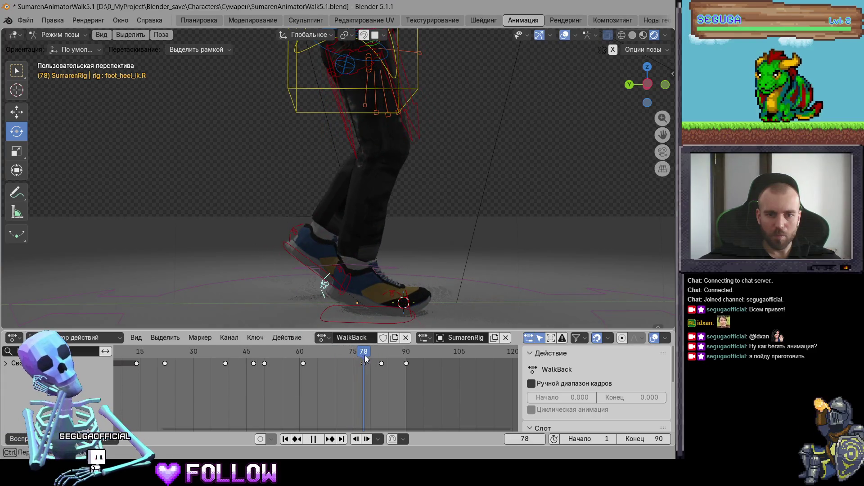
drag(380, 358, 362, 365)
right_click(360, 360)
key(Escape)
click(330, 372)
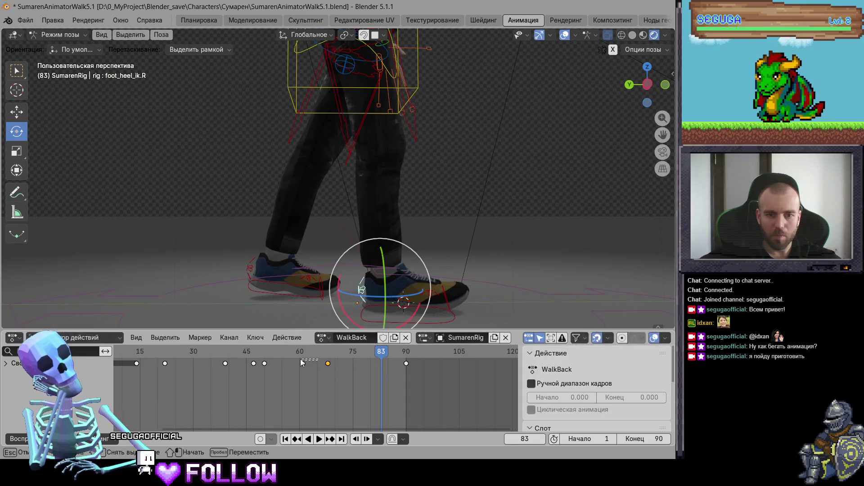
Select the frame-60 keyframe and scrub through the action to review the steps
click(303, 364)
key(space)
mouse_move(333, 359)
mouse_down()
mouse_move(392, 360)
mouse_move(127, 367)
mouse_up()
scroll(171, 380, down, 2)
drag(191, 349, 155, 356)
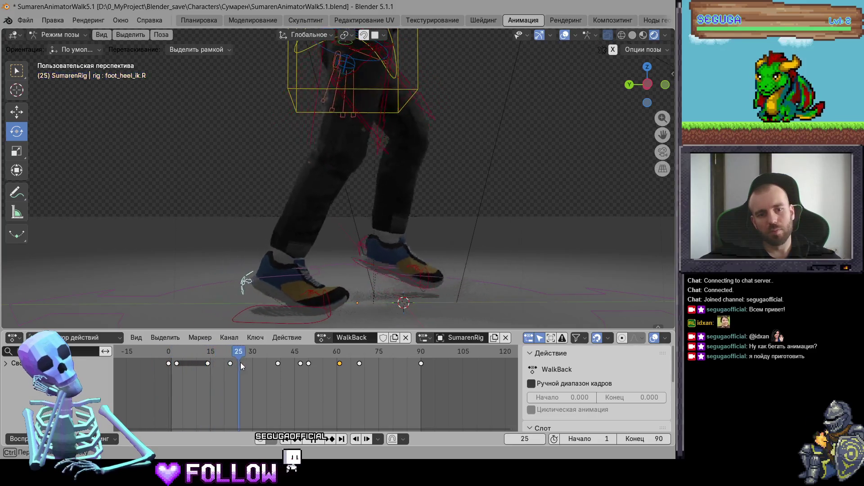
Key the right heel at frame 14, then move to the frame-22 key
mouse_move(262, 363)
mouse_down()
mouse_move(173, 363)
mouse_move(222, 366)
mouse_move(207, 366)
mouse_up()
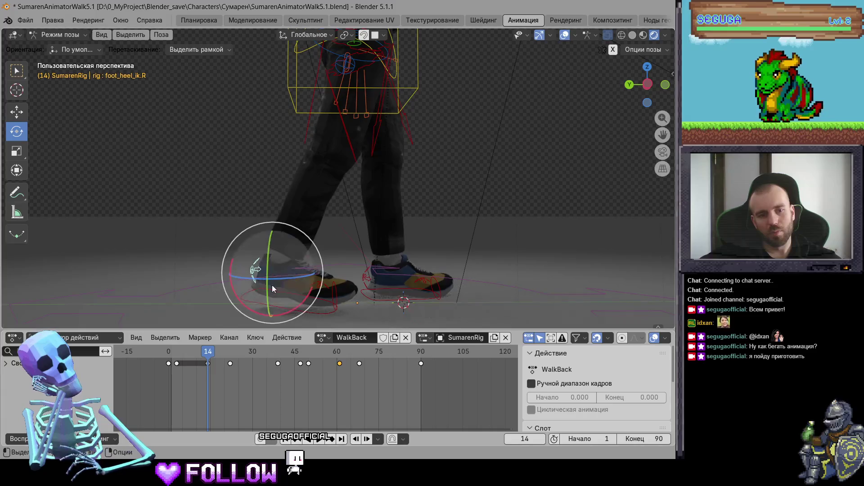
key(i)
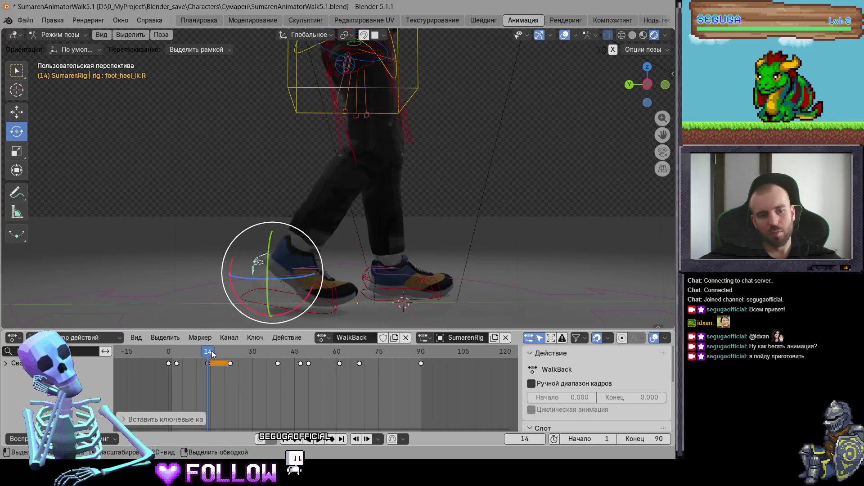
drag(220, 352, 223, 352)
click(226, 352)
click(228, 352)
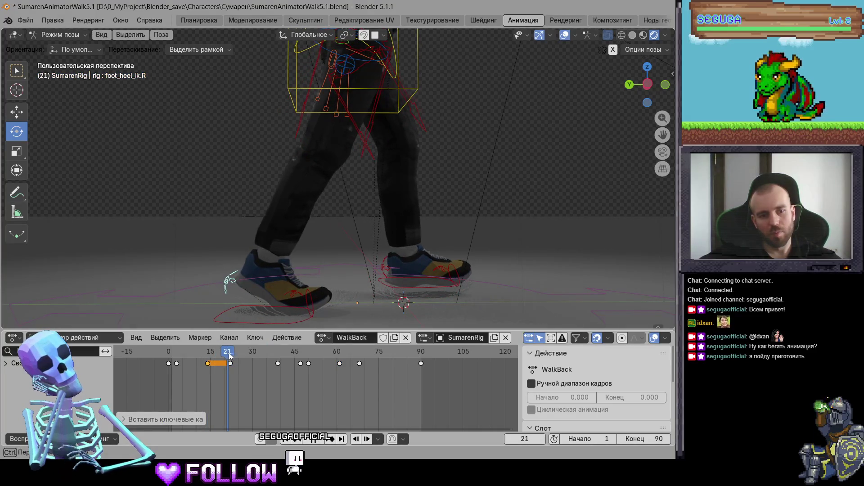
click(275, 374)
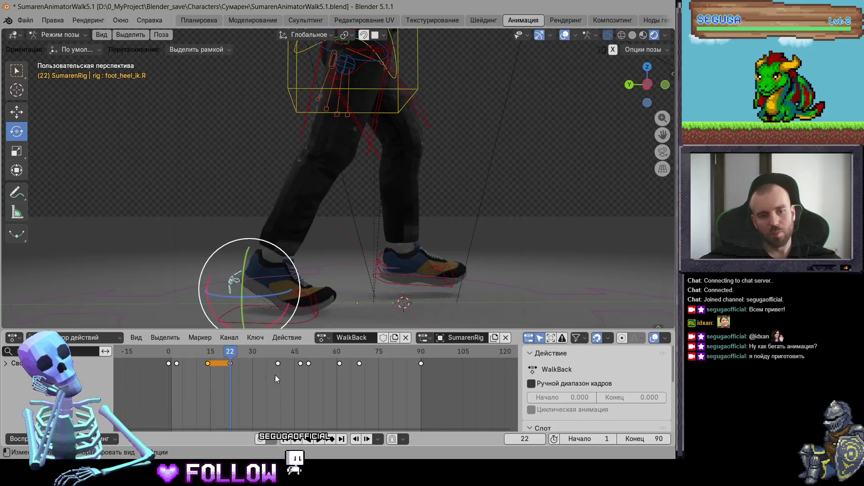
Delete the frame-22 right-heel key and replay the walk from the start
right_click(229, 367)
click(249, 355)
mouse_move(229, 352)
mouse_down()
mouse_move(192, 354)
mouse_move(235, 355)
mouse_up()
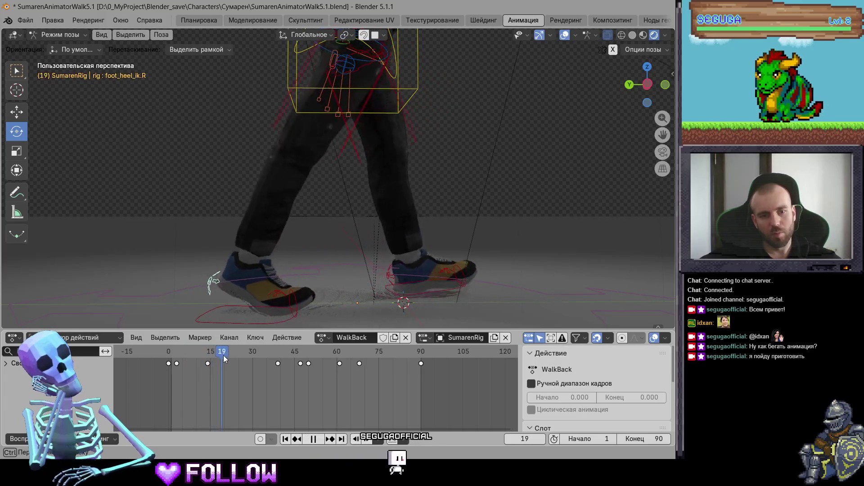
drag(235, 355, 165, 358)
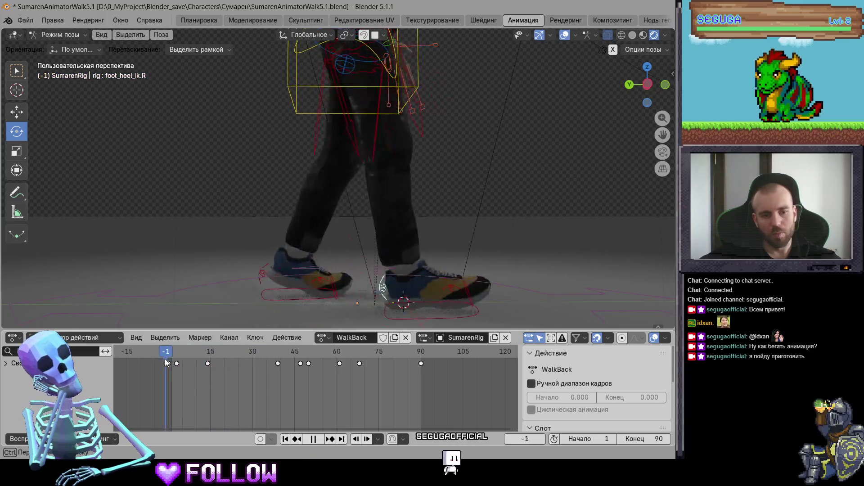
key(space)
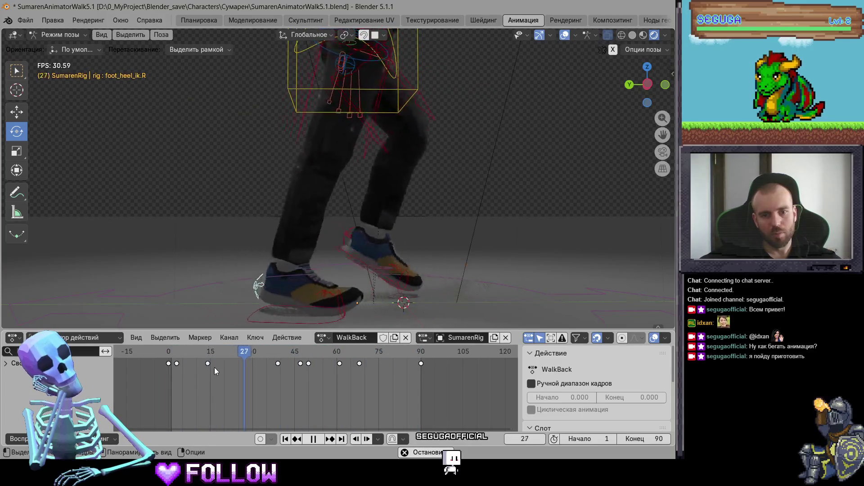
key(space)
Rotate foot_heel_ik.R about -2.57° at frame 44 and keyframe it
click(257, 353)
mouse_move(257, 353)
mouse_down()
mouse_move(296, 355)
mouse_move(286, 357)
mouse_up()
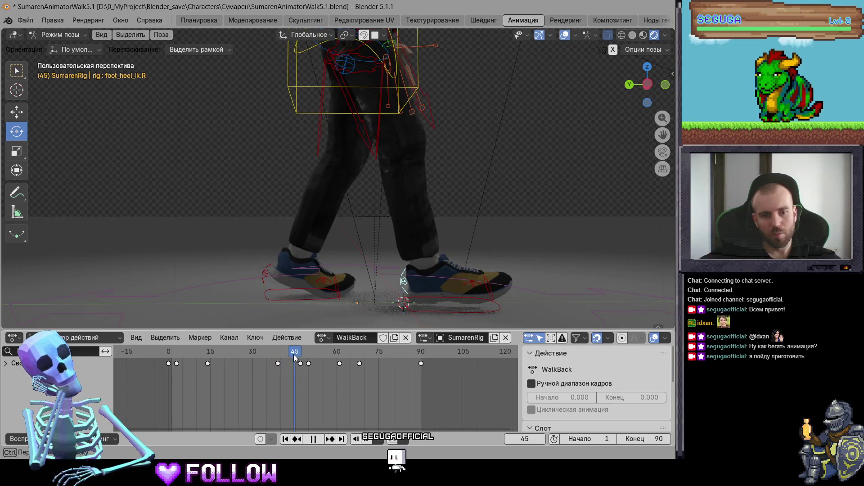
drag(379, 291, 382, 293)
key(i)
drag(291, 355, 414, 352)
click(286, 296)
Select foot_heel_ik.L, rotate the left heel at frame 7, and replay from frame 1
drag(229, 356, 171, 357)
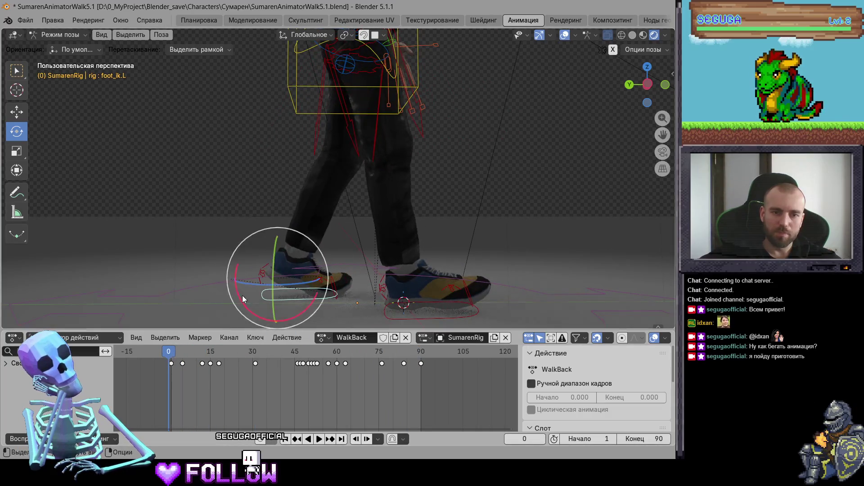
click(259, 275)
key(space)
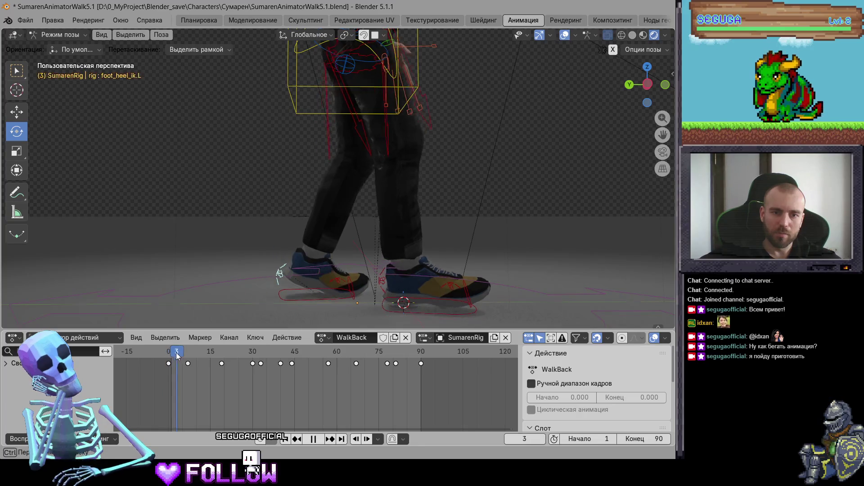
drag(177, 352, 189, 352)
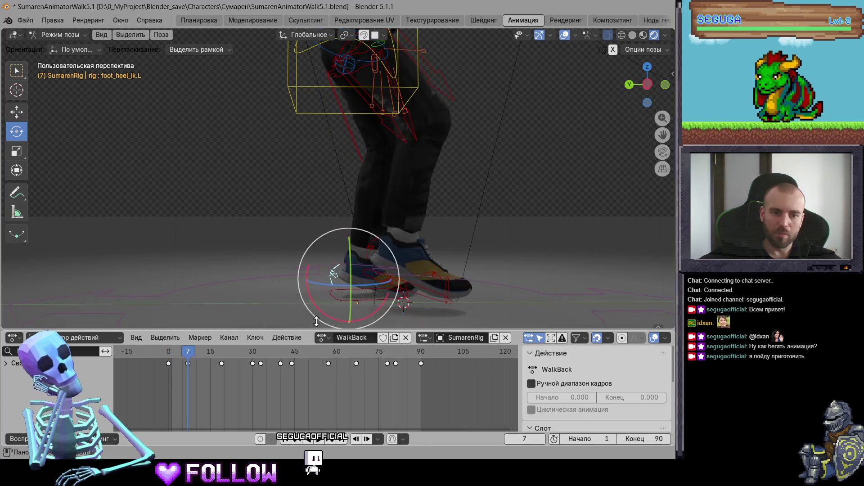
drag(305, 276, 304, 279)
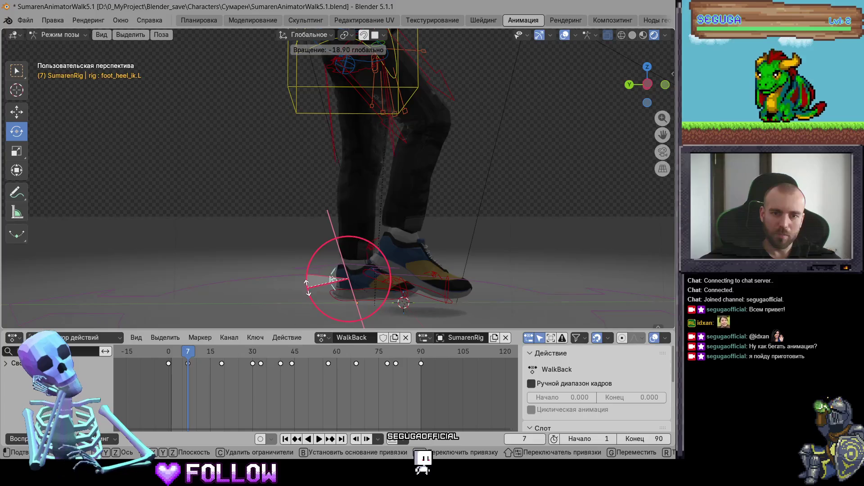
drag(308, 288, 308, 288)
click(171, 353)
key(space)
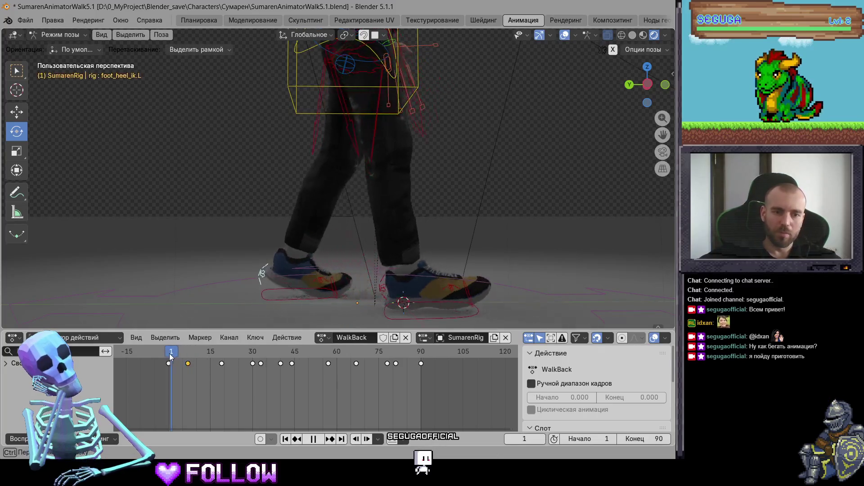
Move the left-heel key from frame 44 back to about frame 40 and replay
drag(168, 353, 228, 359)
mouse_move(228, 358)
mouse_down()
mouse_move(289, 361)
mouse_move(282, 363)
mouse_up()
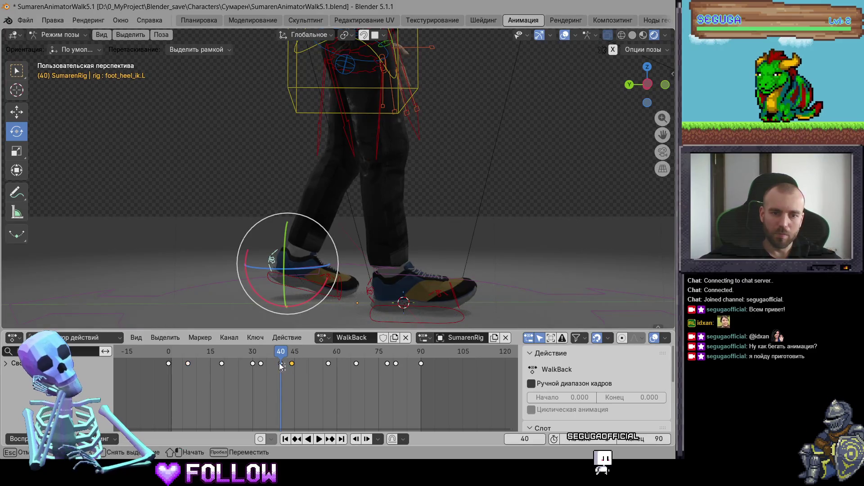
mouse_move(292, 364)
mouse_down()
mouse_move(277, 363)
mouse_move(320, 358)
mouse_move(306, 371)
mouse_up()
key(space)
key(space)
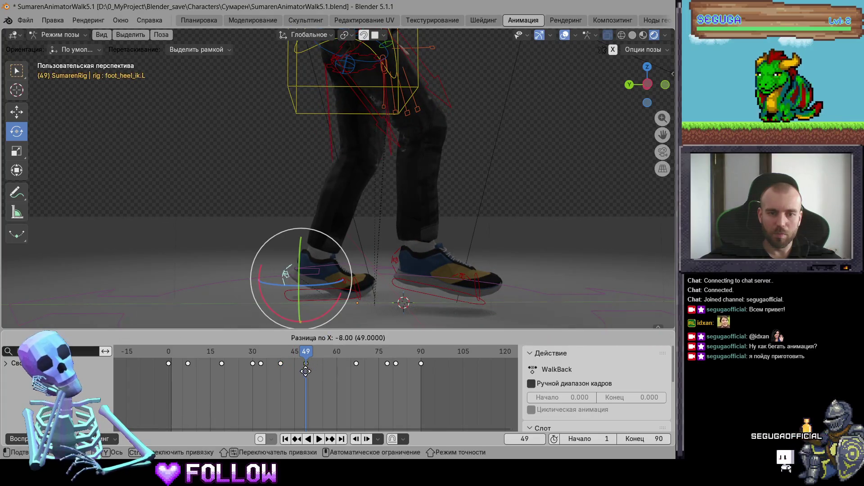
Slide the left-heel key near frame 62 back to frame 51 and replay the walk
right_click(324, 354)
key(Escape)
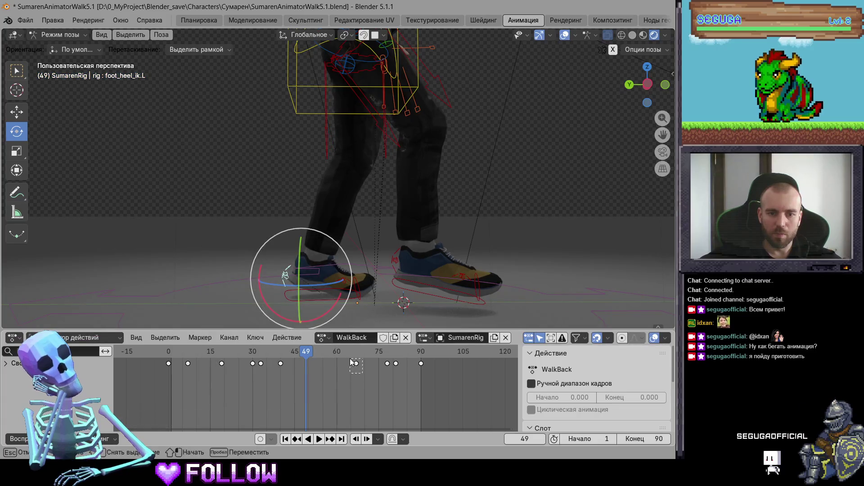
key(g)
drag(324, 369, 306, 373)
click(309, 373)
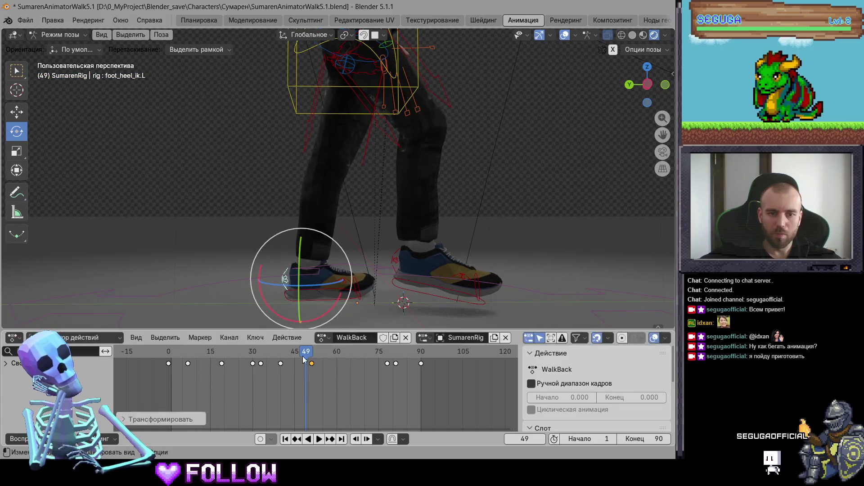
key(space)
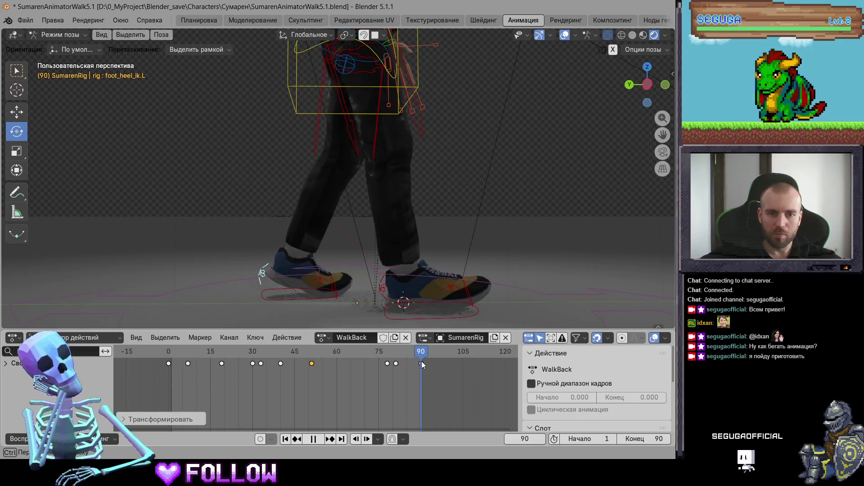
click(168, 351)
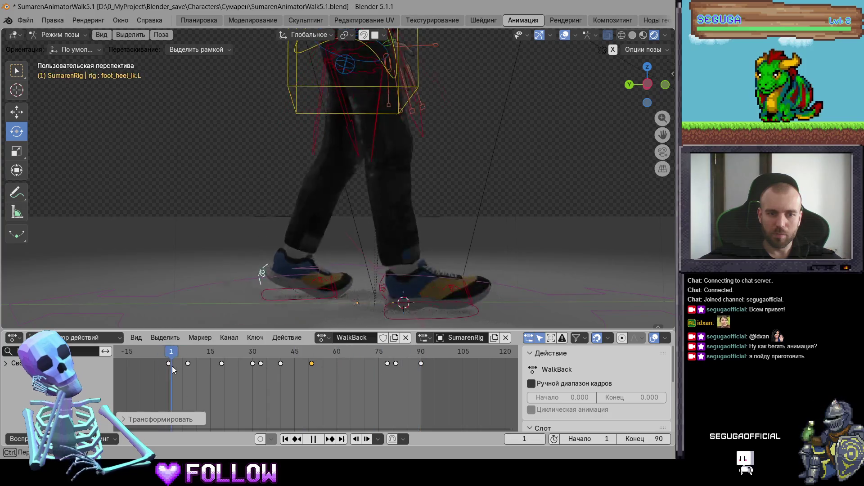
Move the first left-heel key from frame 0 to frame 1 and play back
drag(176, 361, 176, 360)
key(g)
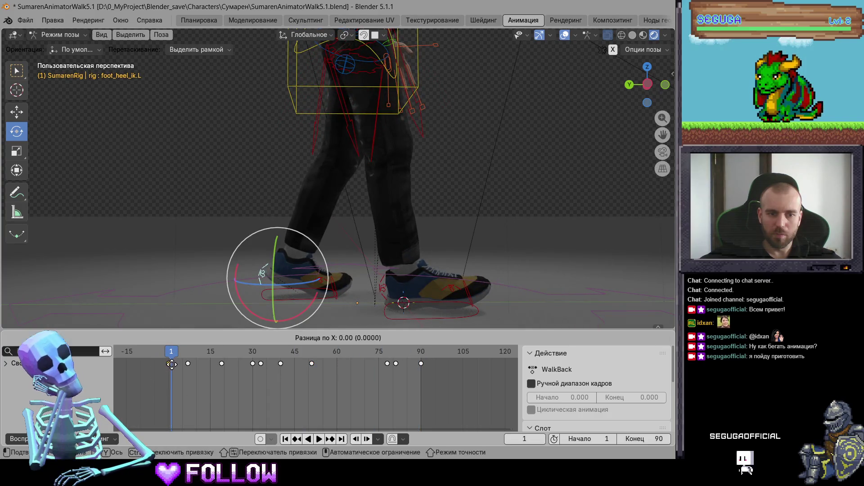
click(173, 364)
key(space)
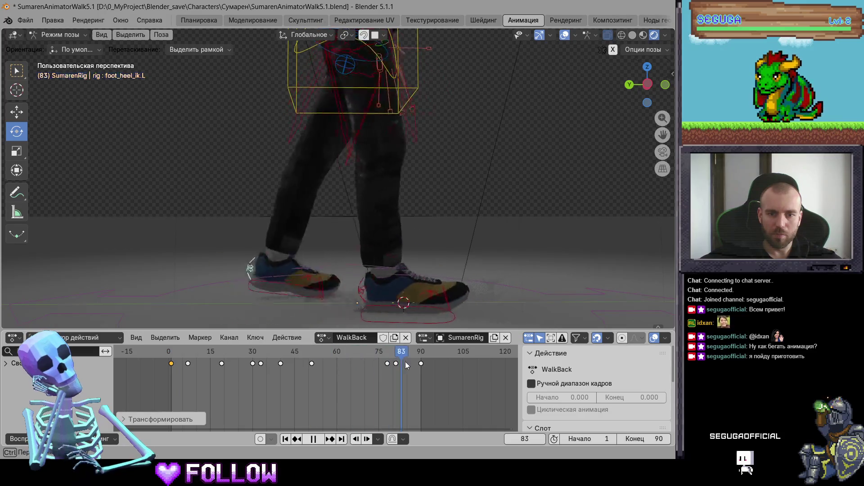
drag(180, 367, 407, 377)
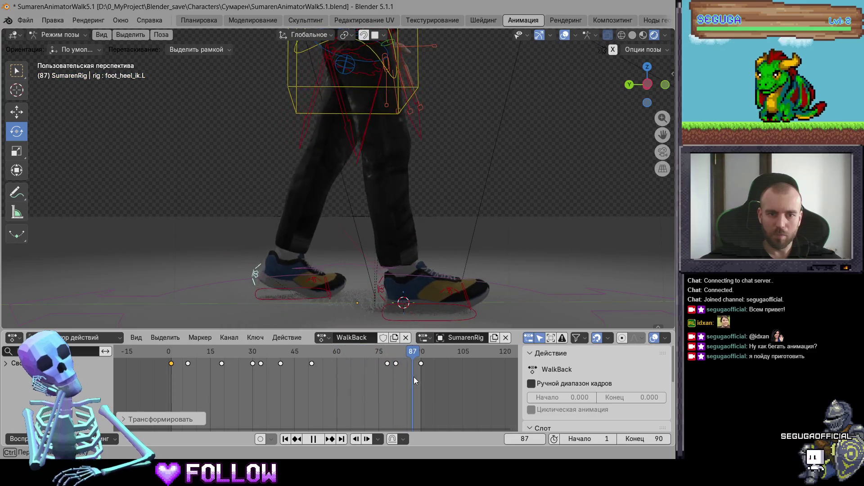
Box-select and delete the left-heel keys around frames 79–81
mouse_move(414, 376)
mouse_down()
mouse_move(396, 377)
mouse_move(385, 362)
mouse_up()
key(b)
key(Delete)
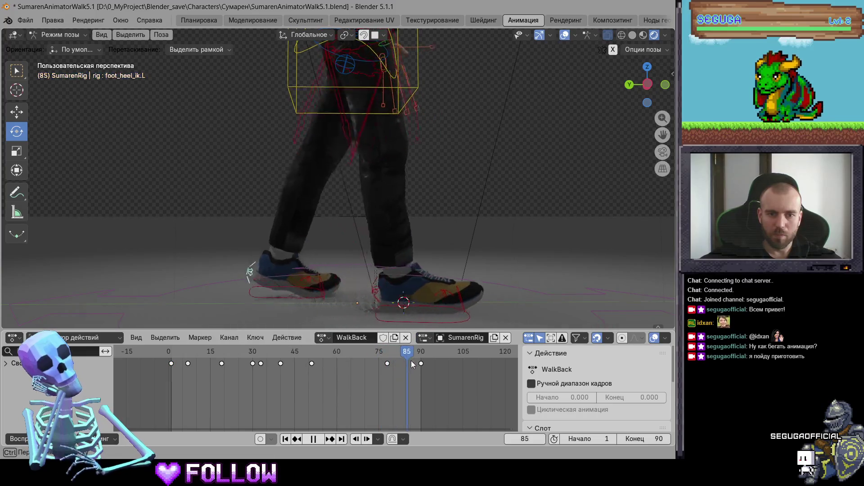
drag(423, 363, 398, 364)
key(space)
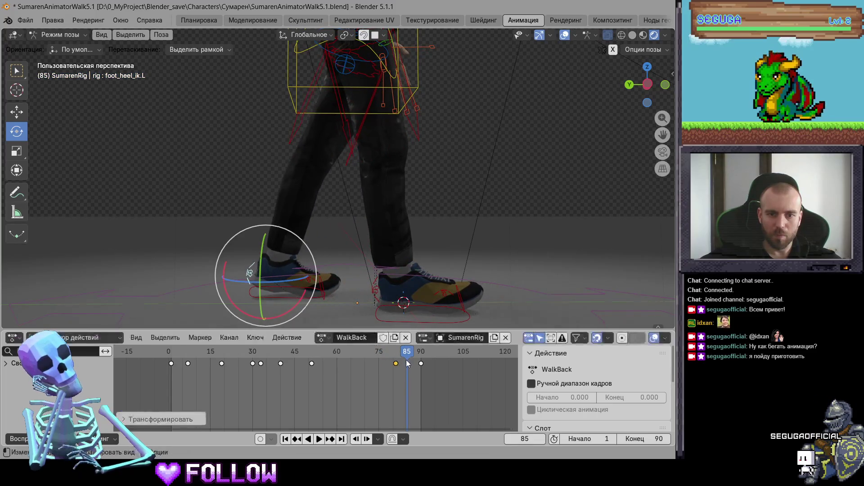
key(space)
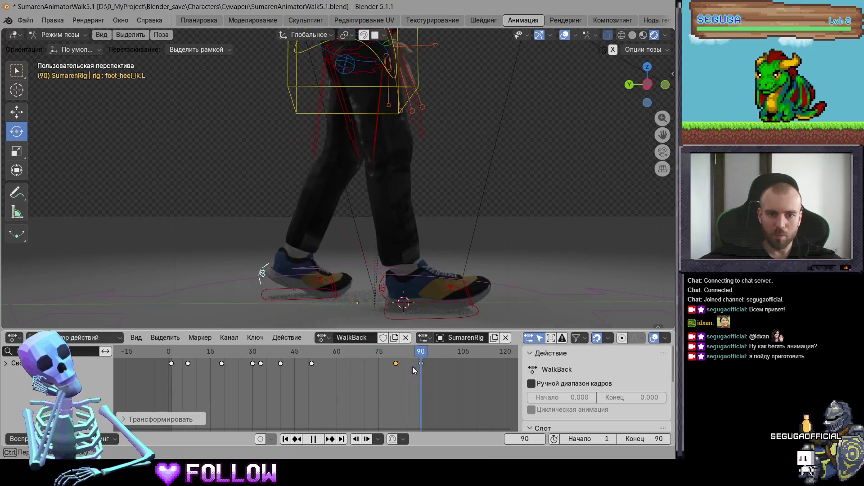
click(394, 367)
Delete the remaining heel key near frame 80, keeping frame 90, and replay
key(space)
right_click(392, 369)
click(390, 366)
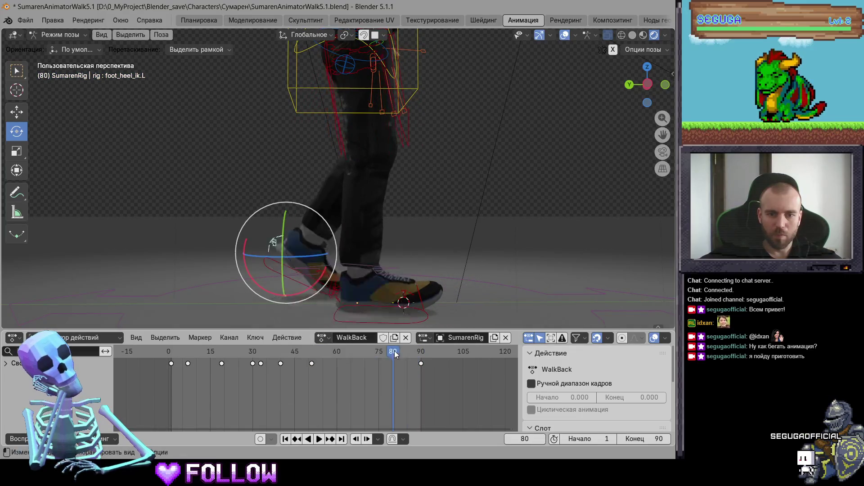
click(316, 356)
key(space)
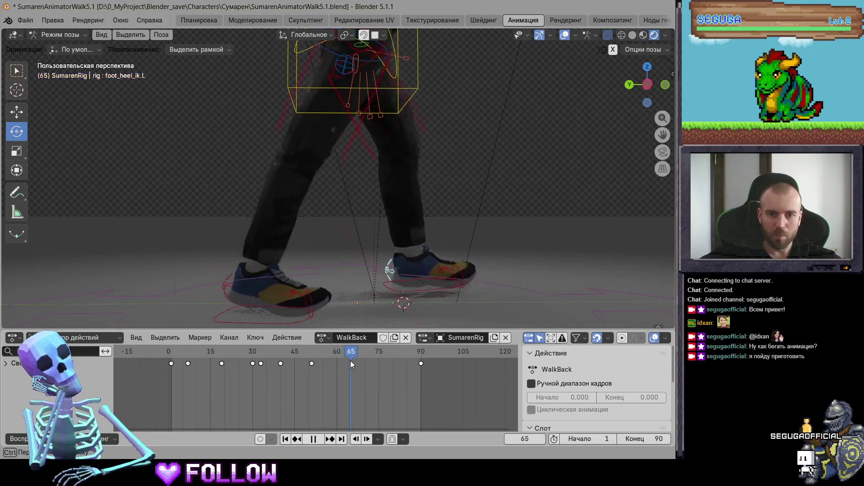
drag(415, 367, 316, 371)
Play the WalkBack walk while orbiting and zooming around the character's feet and legs
key(space)
mouse_move(360, 292)
middle_down()
mouse_move(376, 309)
mouse_move(414, 252)
middle_up()
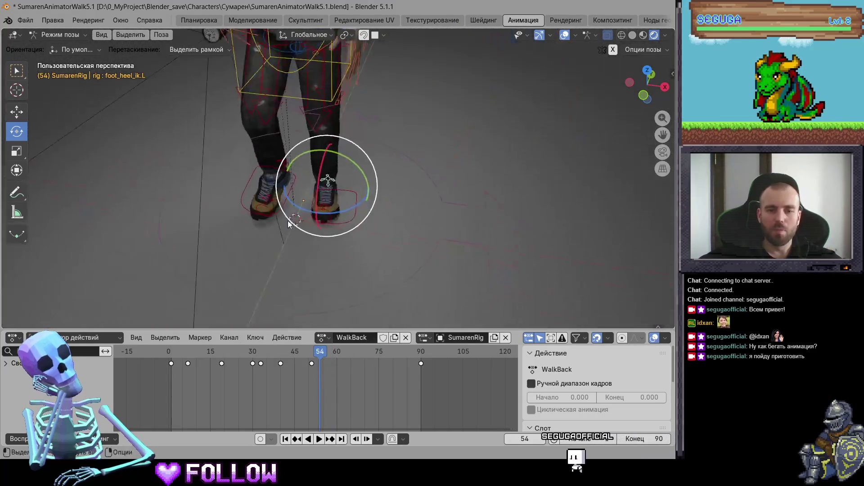
key(space)
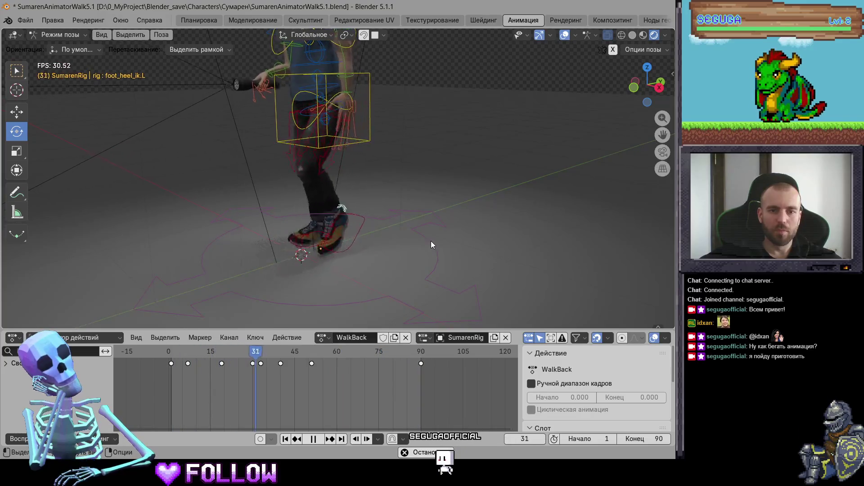
mouse_move(430, 242)
middle_down()
mouse_move(380, 233)
mouse_move(417, 247)
middle_up()
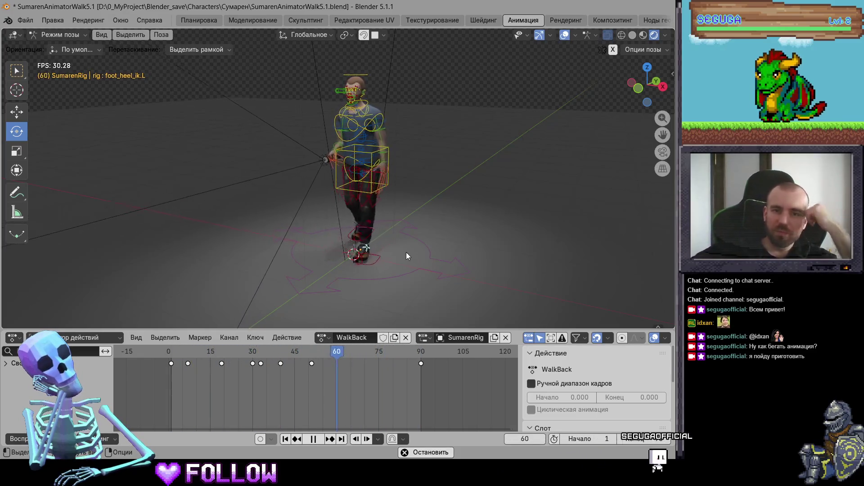
scroll(406, 252, up, 5)
mouse_move(425, 240)
middle_down()
mouse_move(452, 231)
mouse_move(361, 198)
middle_up()
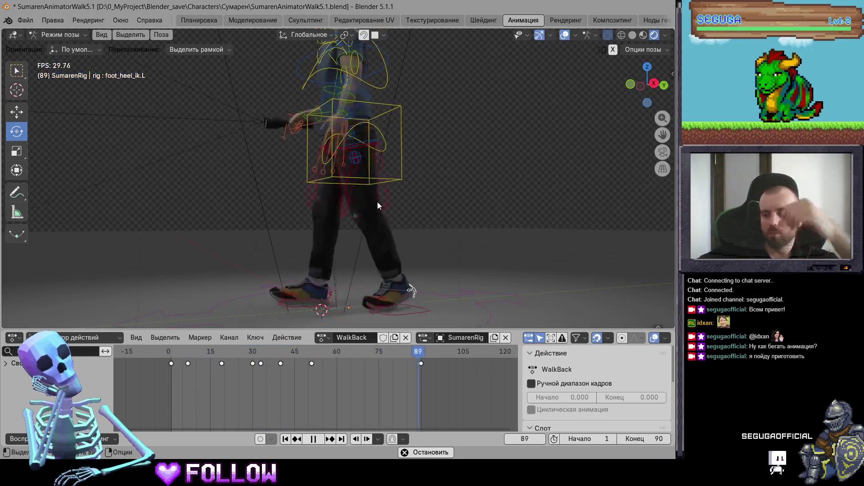
mouse_move(388, 156)
middle_down()
mouse_move(389, 191)
mouse_move(326, 192)
mouse_move(602, 254)
middle_up()
scroll(382, 188, up, 3)
scroll(378, 188, up, 3)
scroll(326, 191, up, 3)
scroll(387, 199, down, 5)
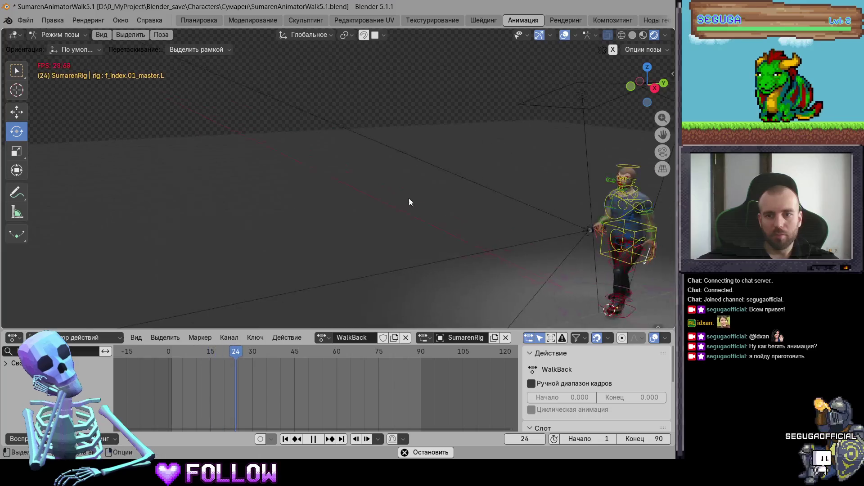
scroll(585, 252, up, 5)
middle_drag(566, 241, 443, 248)
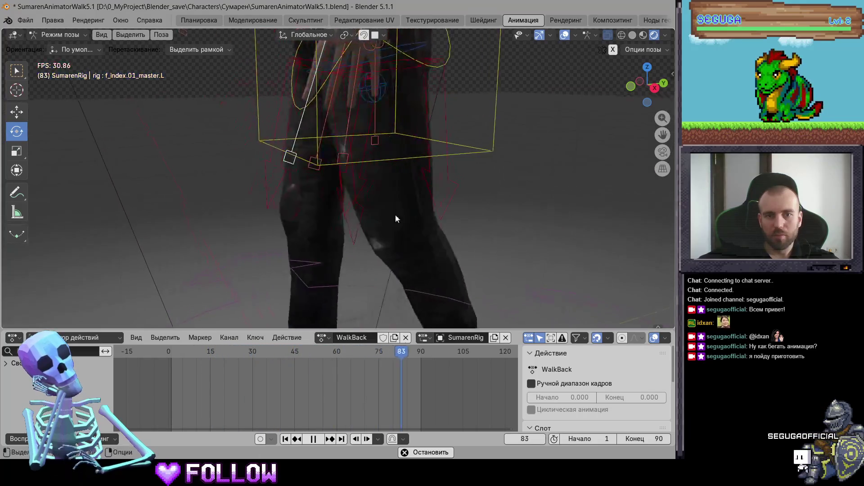
Return to frame 1 in a side view and select all bones to show their keys
key(space)
drag(389, 355, 172, 359)
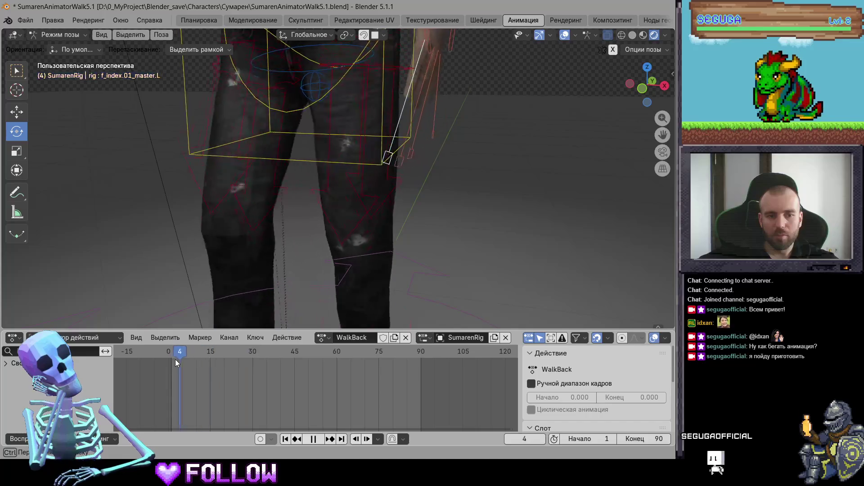
scroll(405, 269, down, 4)
scroll(405, 269, down, 3)
middle_drag(373, 261, 333, 242)
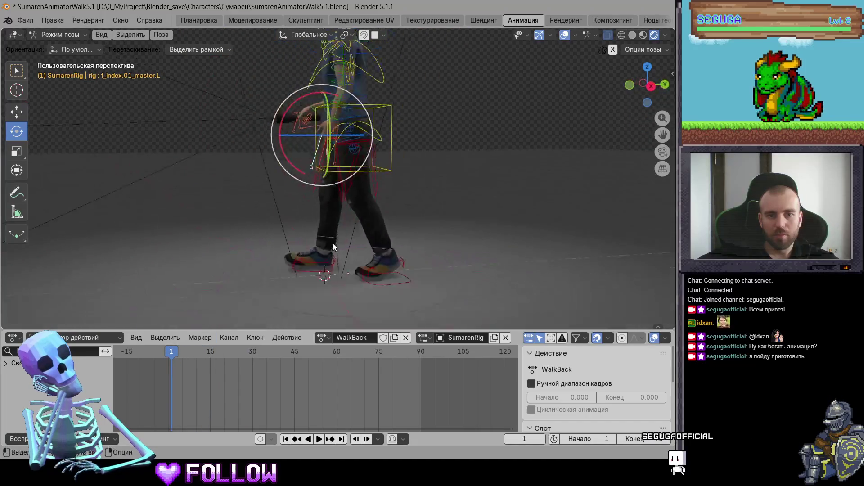
scroll(334, 242, down, 3)
key(a)
middle_drag(389, 268, 402, 272)
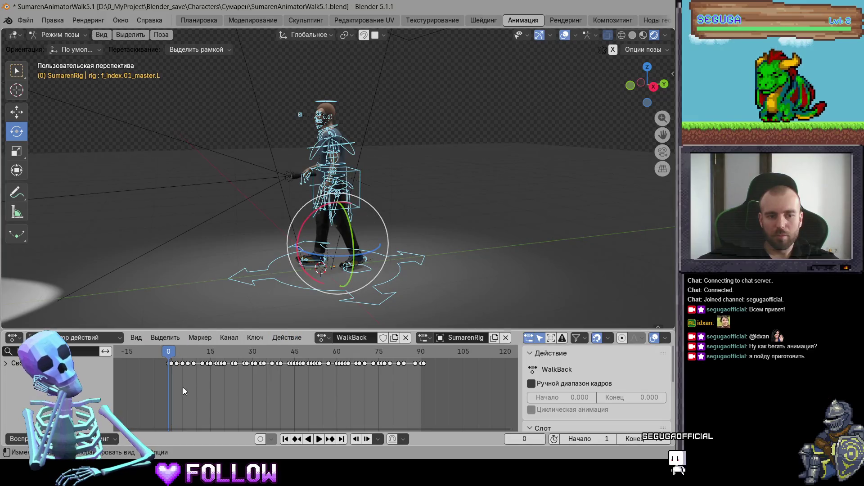
Shift all the rig's WalkBack keys one frame later so they start at frame 1
scroll(183, 387, up, 3)
middle_drag(180, 383, 265, 377)
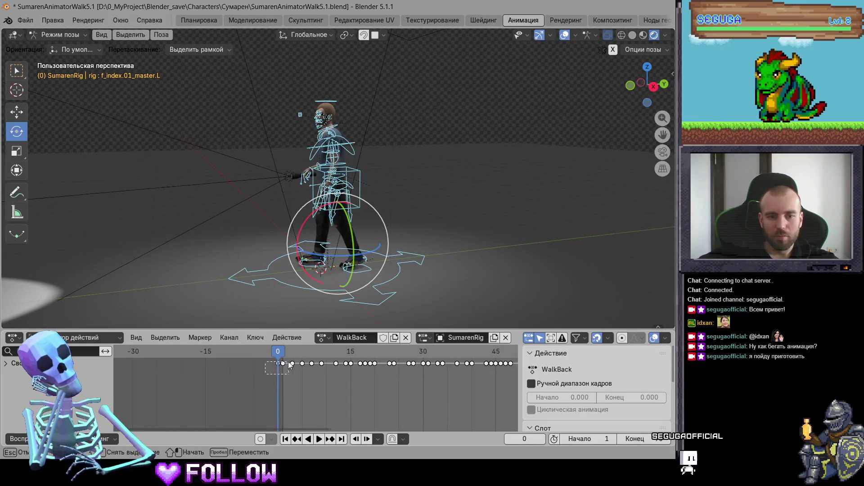
key(g)
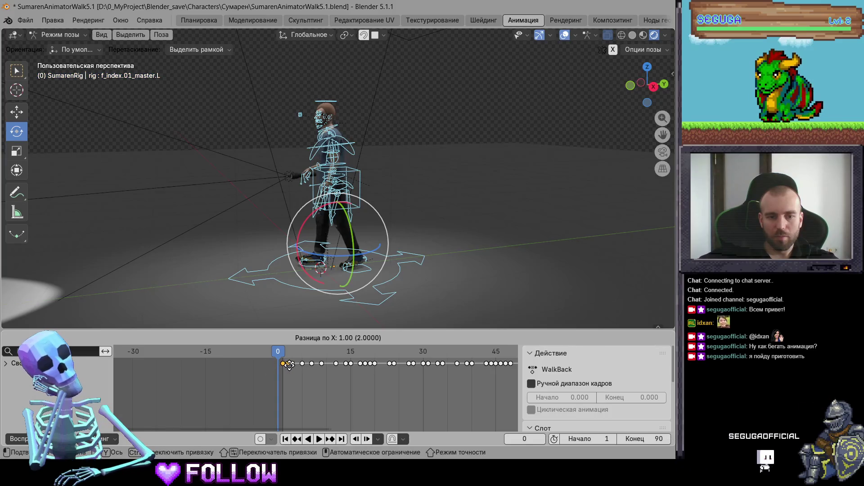
click(289, 365)
key(g)
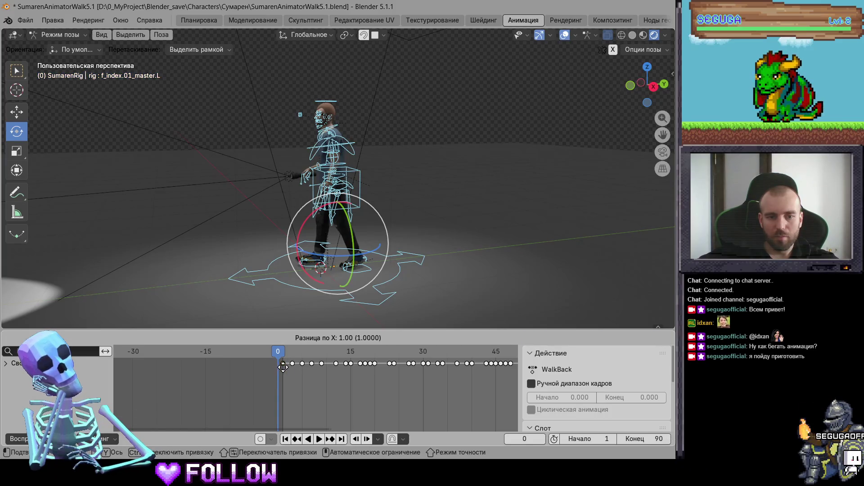
click(283, 367)
Check the ending at frame 88, clear the bone selection, and play the retimed walk
key(space)
scroll(355, 282, up, 3)
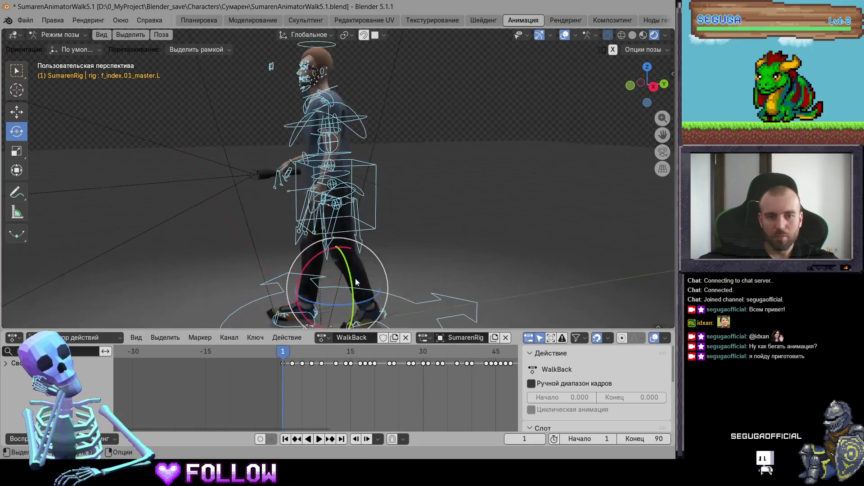
scroll(352, 381, down, 5)
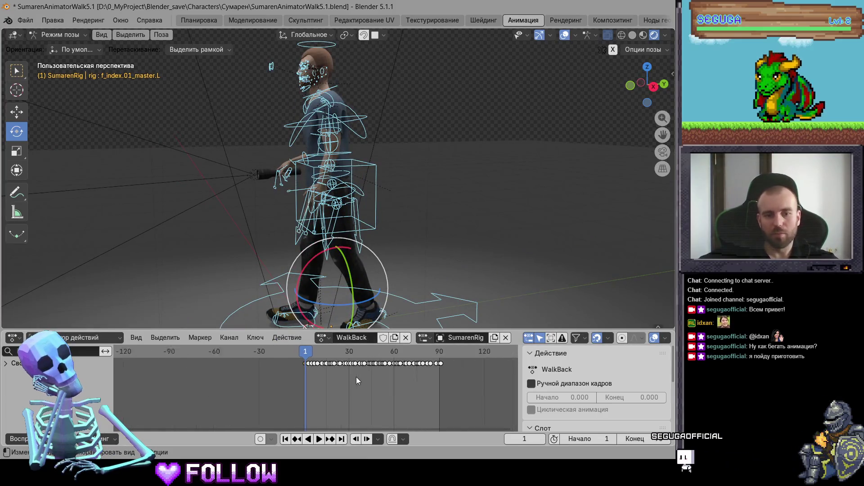
drag(310, 355, 431, 365)
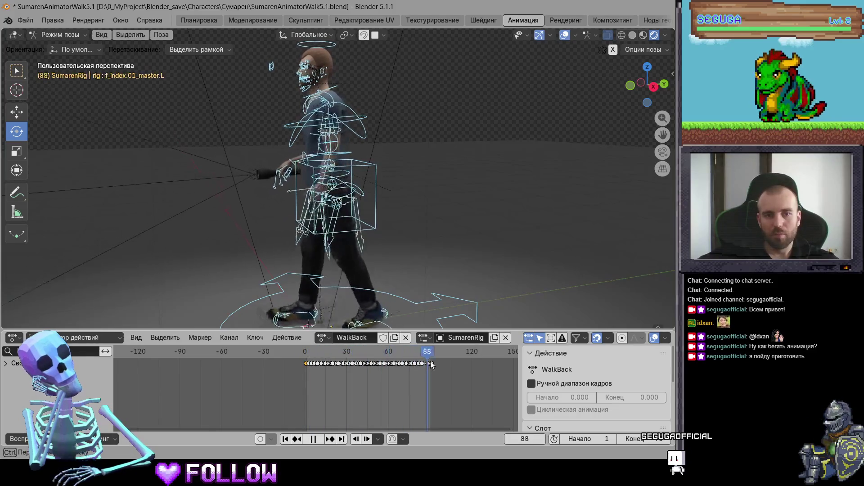
click(444, 226)
key(space)
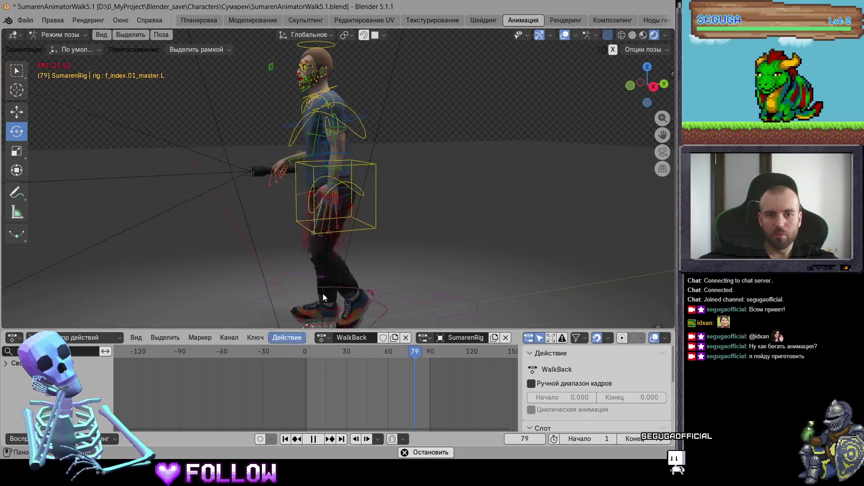
Stop playback, return to frame 1 and frame the left hand's finger bones
key(space)
click(330, 228)
drag(308, 356, 307, 359)
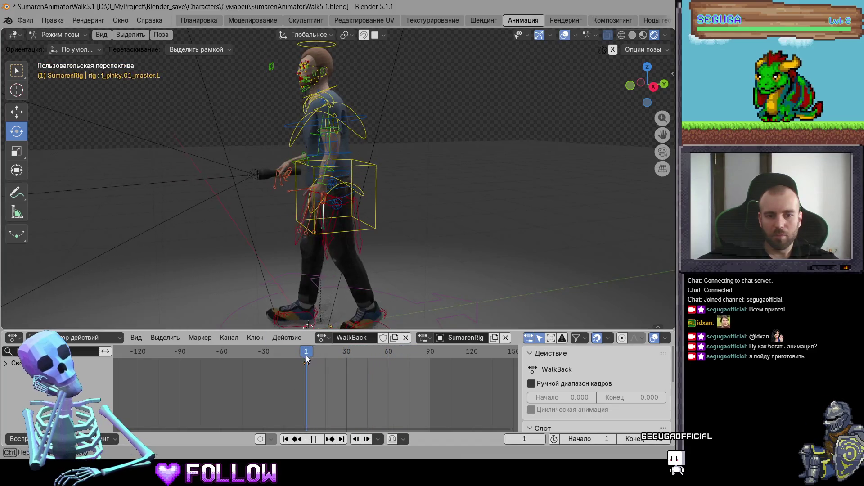
scroll(338, 245, up, 5)
scroll(348, 231, up, 2)
mouse_move(326, 210)
middle_down()
mouse_move(442, 203)
mouse_move(326, 224)
middle_up()
scroll(328, 241, down, 6)
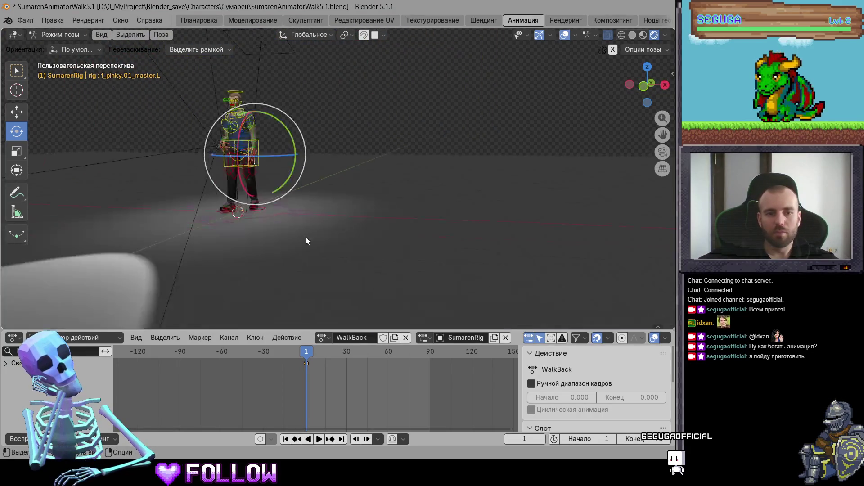
middle_drag(204, 181, 303, 223)
scroll(350, 228, up, 4)
scroll(360, 225, up, 4)
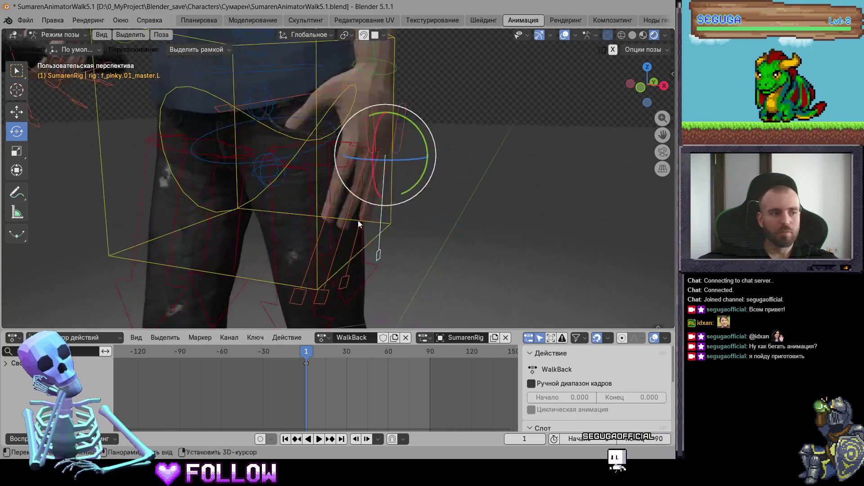
mouse_move(378, 222)
middle_down()
mouse_move(337, 187)
mouse_move(315, 201)
mouse_move(309, 155)
mouse_move(159, 148)
mouse_move(268, 230)
middle_up()
Scale the left pinky, ring, middle and index finger bones, the index to 0.855
key(s)
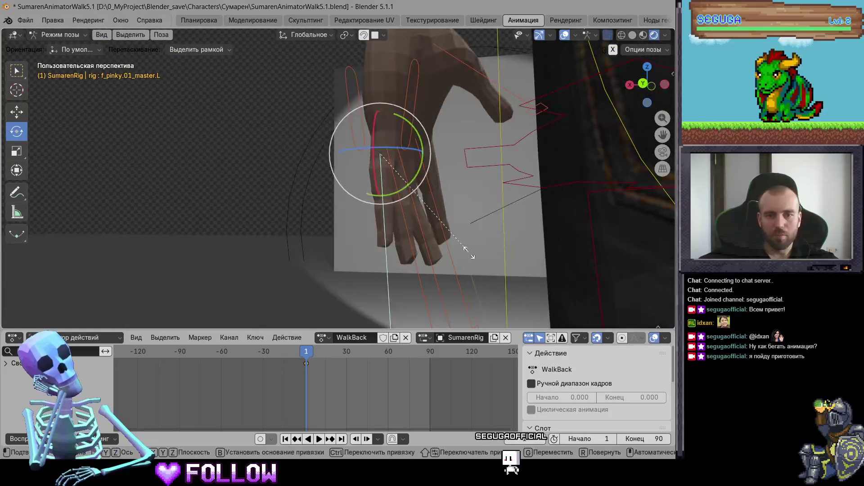
click(458, 244)
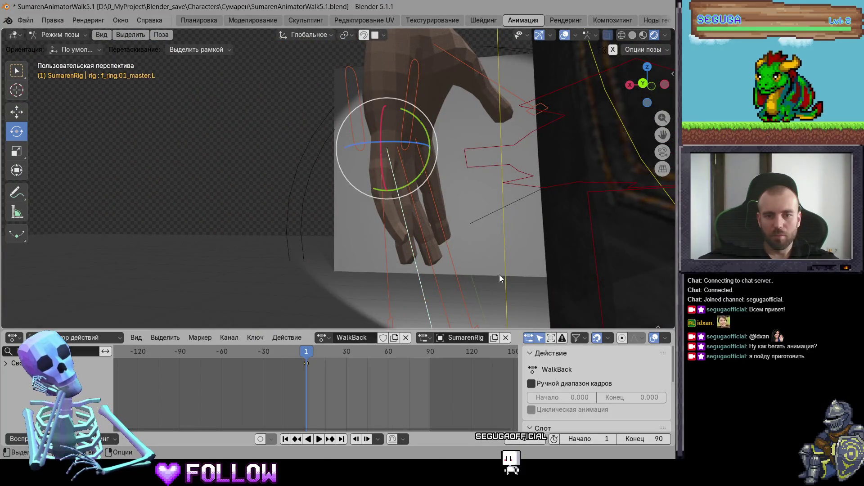
key(s)
click(455, 273)
click(477, 287)
key(s)
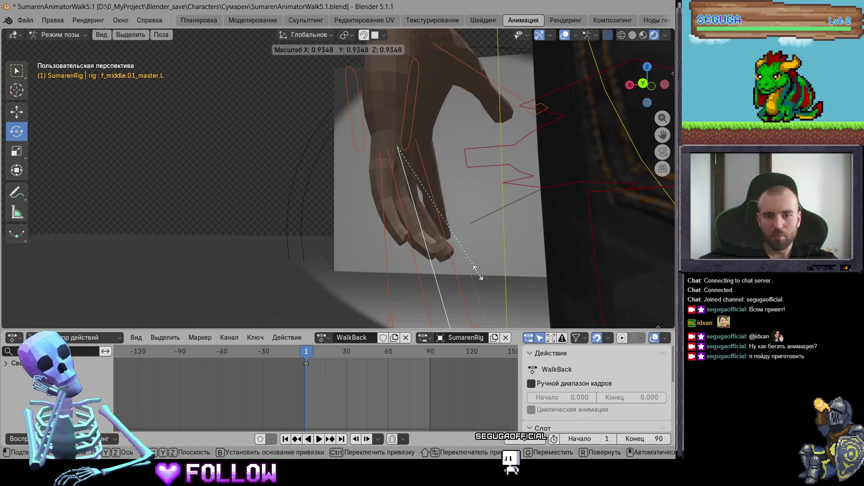
click(474, 270)
click(463, 280)
key(s)
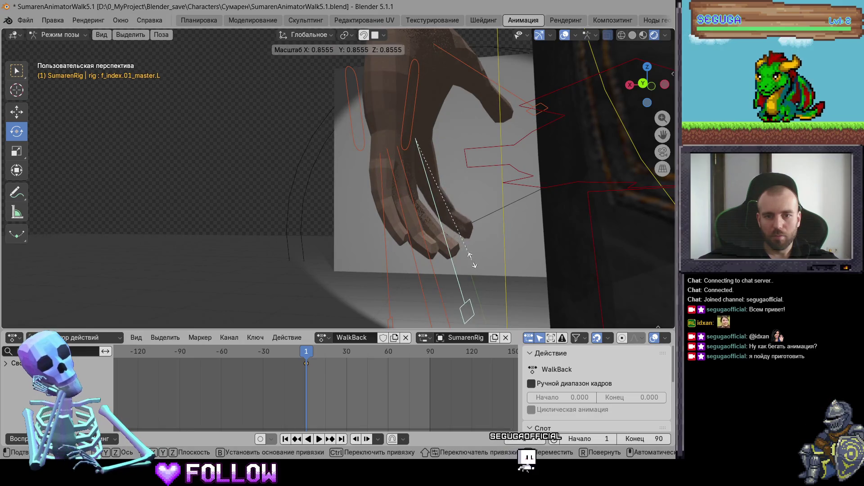
click(479, 241)
Rescale the left thumb bone through 0.807 and 1.043, settling at 1.019
mouse_move(480, 241)
middle_down()
mouse_move(450, 267)
mouse_move(375, 217)
mouse_move(408, 129)
middle_up()
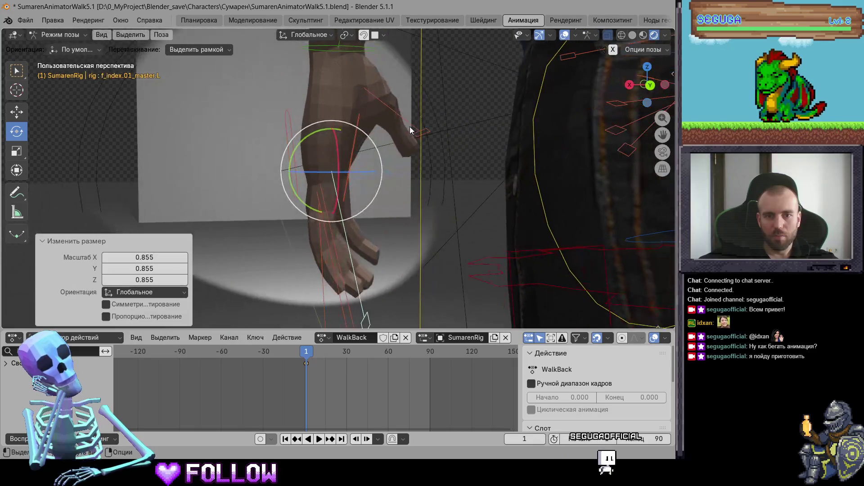
click(411, 130)
key(s)
click(453, 174)
mouse_move(403, 225)
middle_down()
mouse_move(517, 218)
mouse_move(440, 218)
mouse_move(360, 119)
mouse_move(426, 161)
mouse_move(403, 131)
middle_up()
key(s)
click(446, 232)
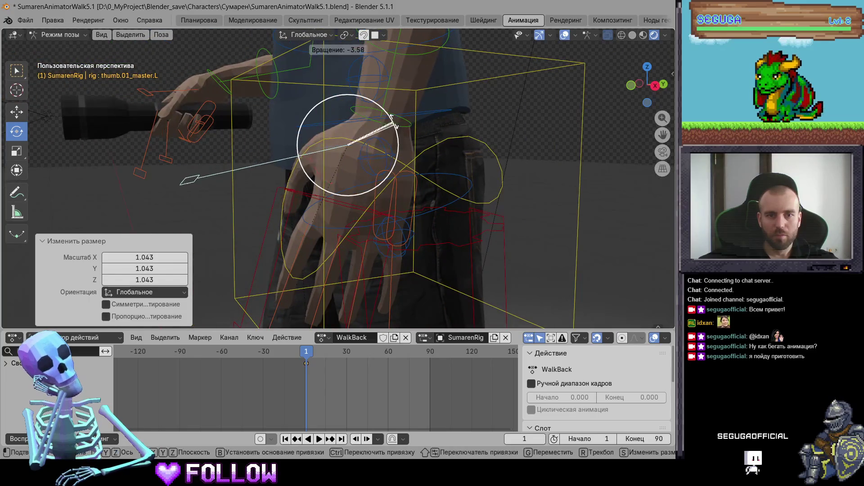
key(s)
click(446, 161)
Rescale the left middle, ring and pinky finger bones from a new angle
mouse_move(446, 161)
middle_down()
mouse_move(425, 145)
mouse_move(552, 126)
mouse_move(462, 206)
mouse_move(468, 100)
mouse_move(424, 225)
mouse_move(425, 204)
mouse_move(263, 244)
middle_up()
click(329, 239)
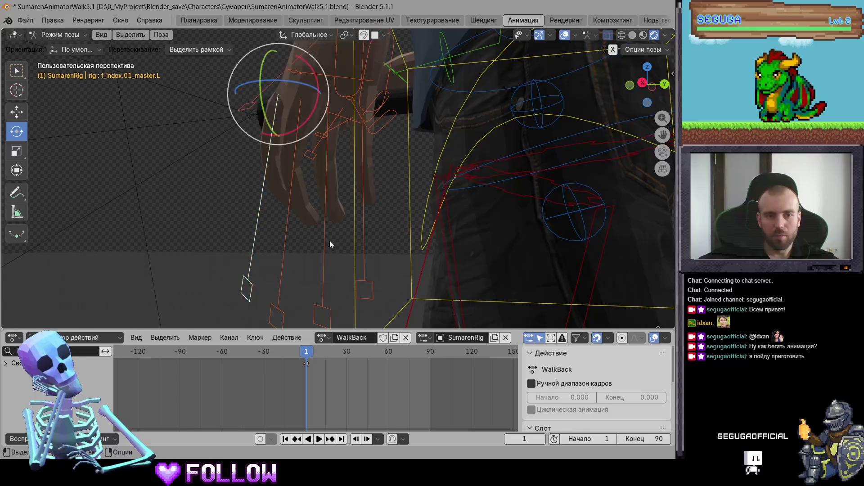
key(s)
click(283, 250)
key(s)
click(329, 265)
click(325, 264)
key(s)
click(349, 266)
click(365, 261)
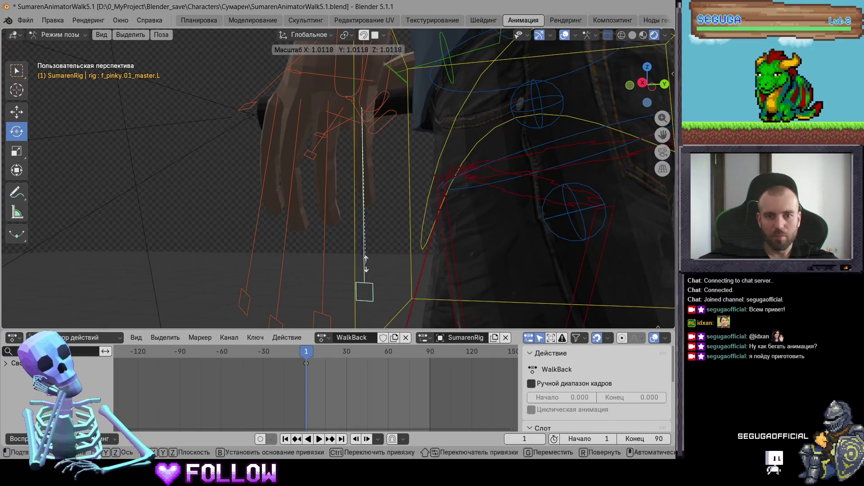
key(s)
click(350, 264)
Refine the pinky, ring and middle finger scales, leaving the middle at 0.961
middle_drag(351, 263, 511, 276)
key(s)
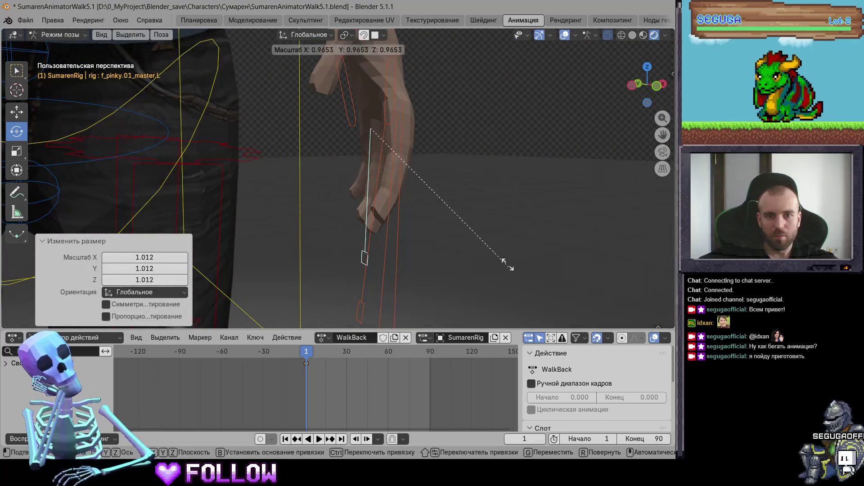
click(448, 266)
middle_drag(447, 266, 342, 264)
click(360, 271)
key(s)
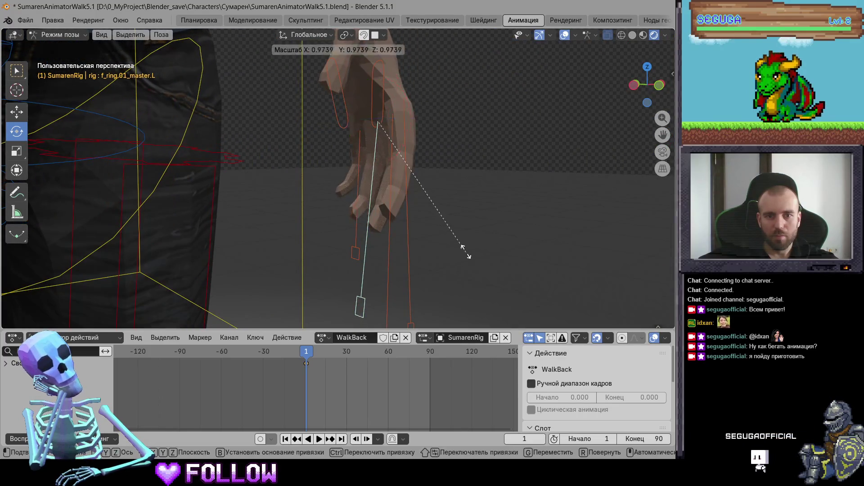
click(462, 251)
click(413, 270)
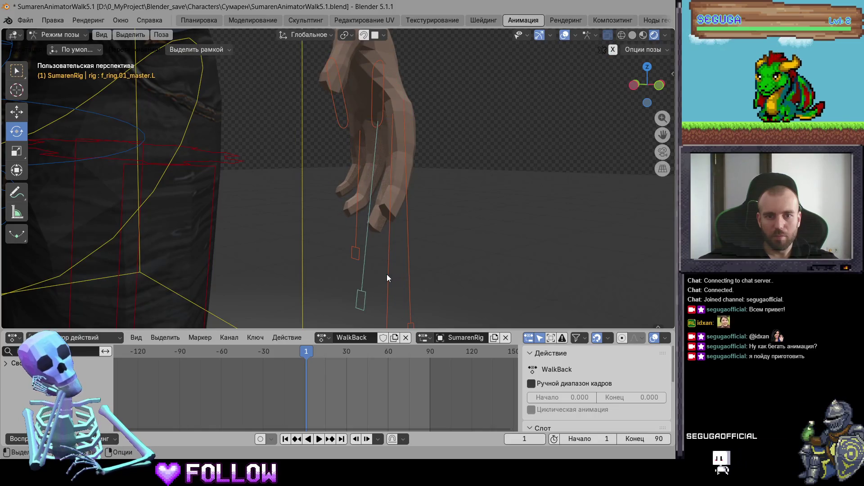
key(s)
click(481, 247)
Box-select the finger bones, pull back to the whole character and play WalkBack
mouse_move(413, 259)
mouse_down()
mouse_move(356, 156)
mouse_move(340, 181)
mouse_up()
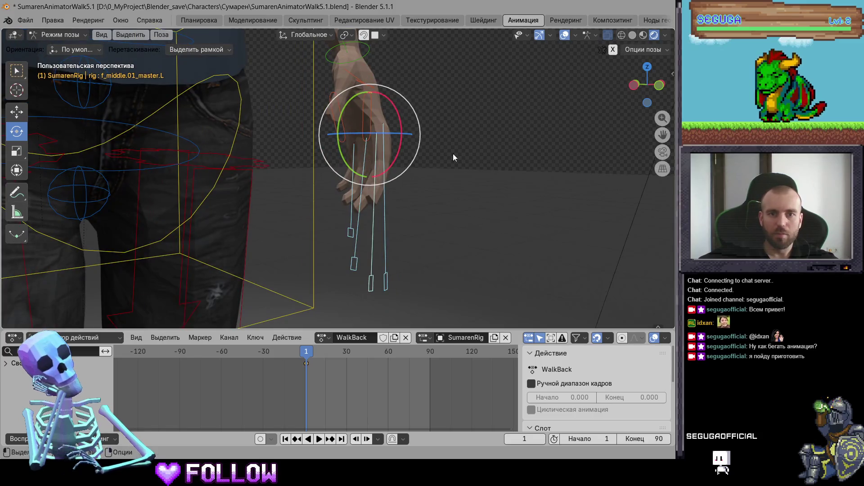
middle_drag(452, 153, 480, 136)
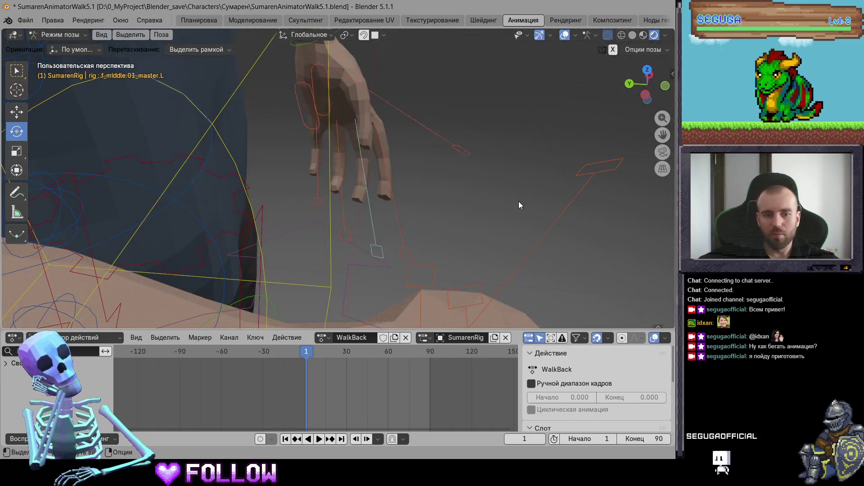
middle_drag(520, 201, 274, 169)
key(space)
mouse_move(428, 196)
middle_down()
mouse_move(450, 206)
mouse_move(409, 247)
middle_up()
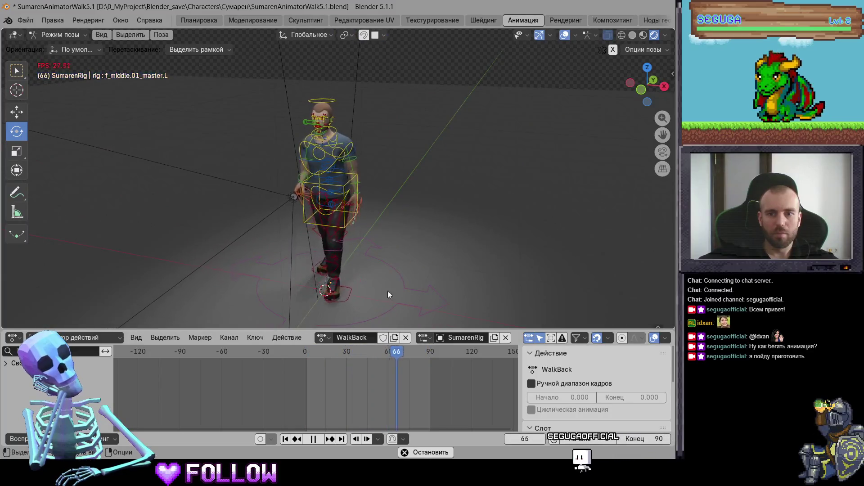
Give WalkBack a fake user, then preview the Walk action from frame 1
click(322, 337)
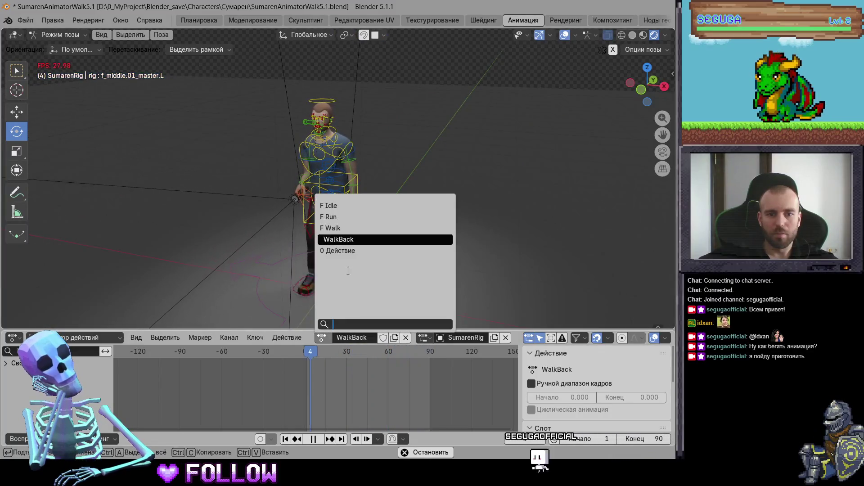
click(383, 338)
click(321, 337)
click(338, 229)
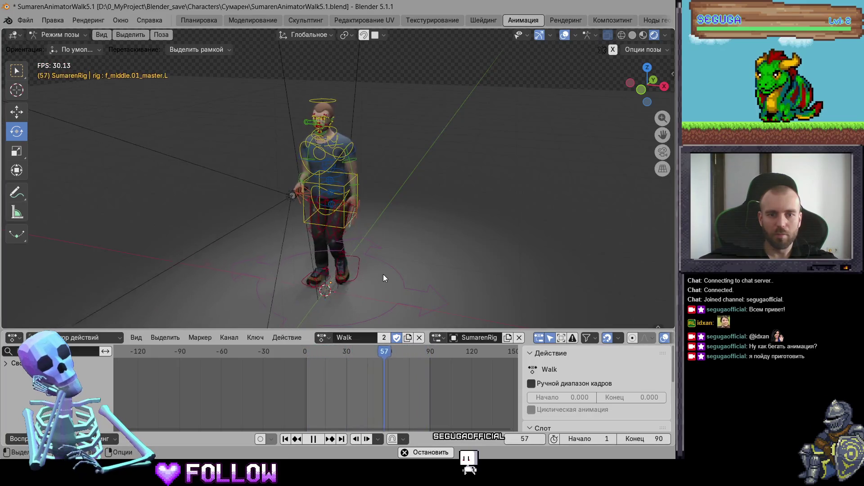
key(a)
click(308, 354)
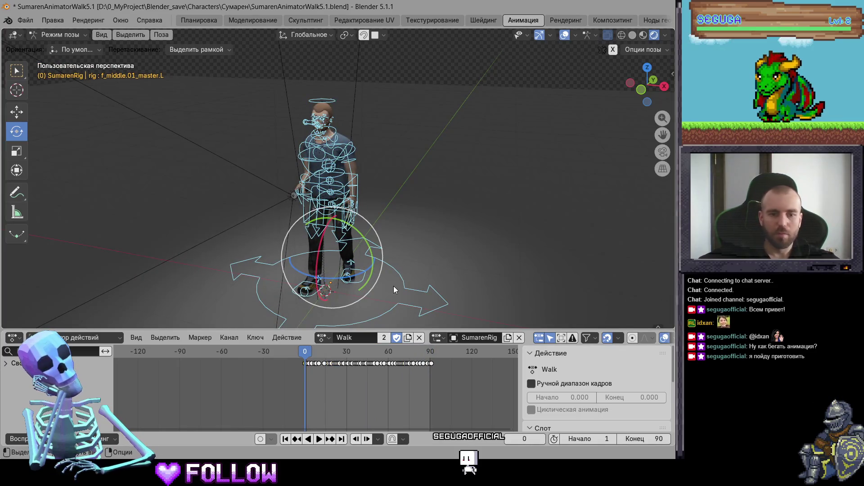
key(space)
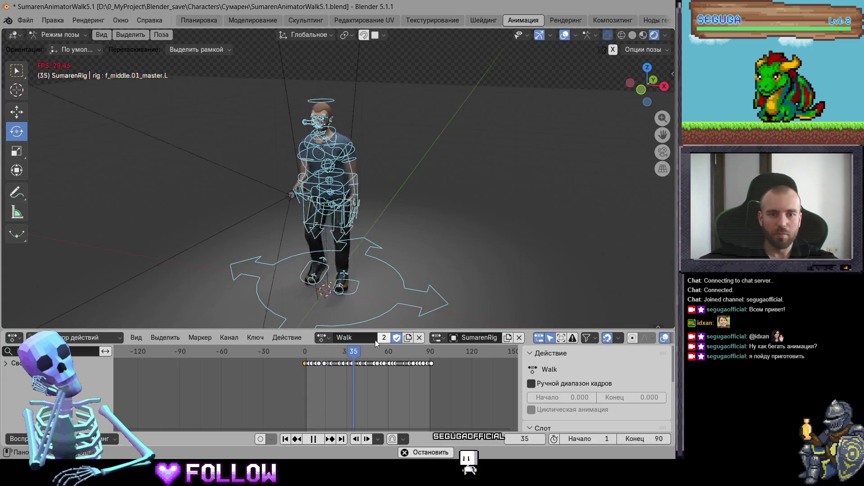
key(space)
Switch to the Run action and play it from frame 1
click(321, 338)
click(354, 218)
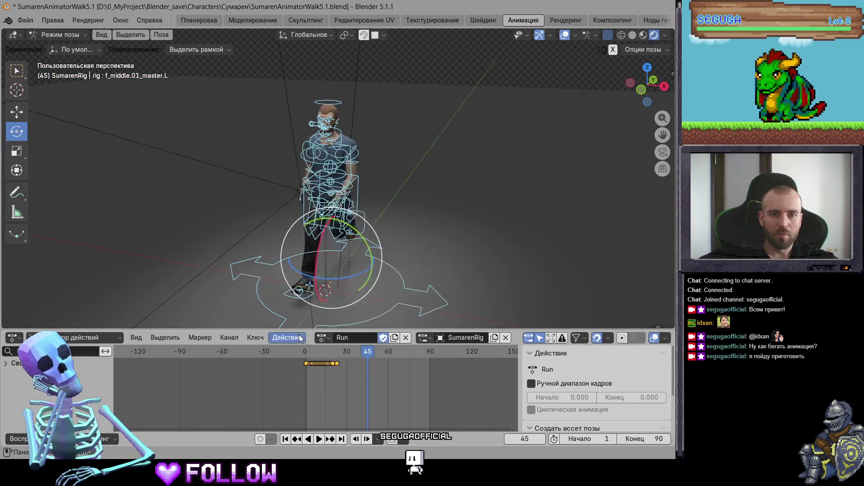
click(309, 349)
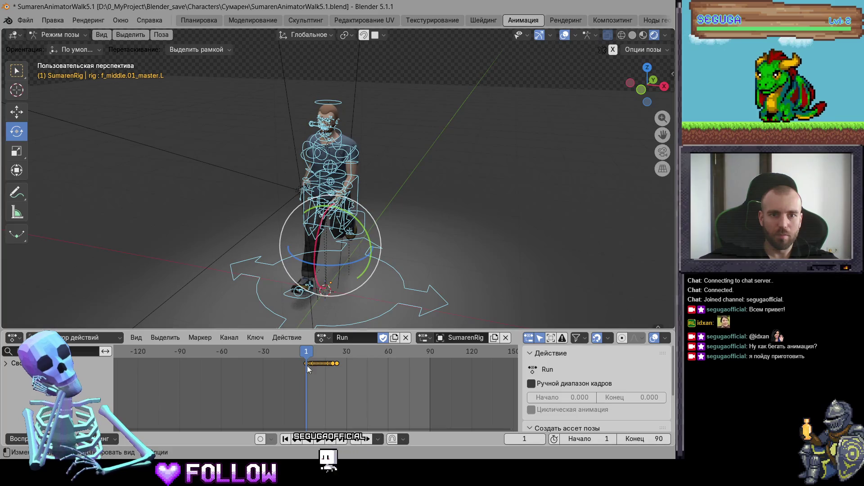
scroll(313, 401, up, 4)
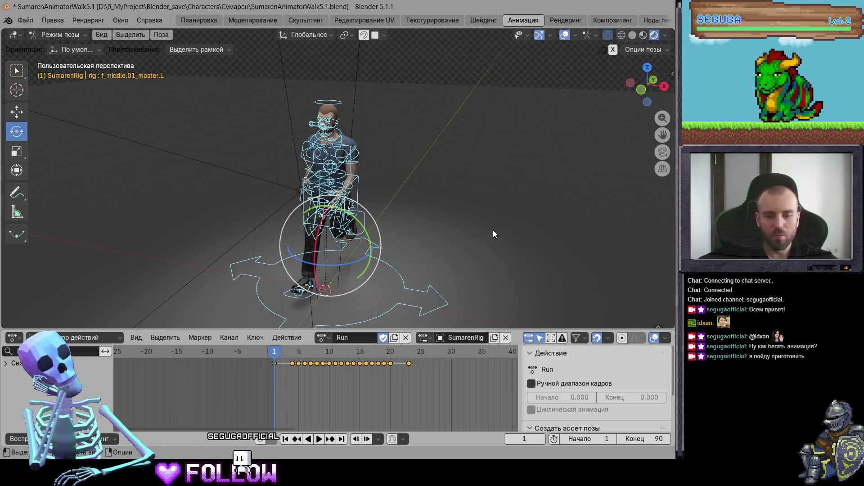
key(space)
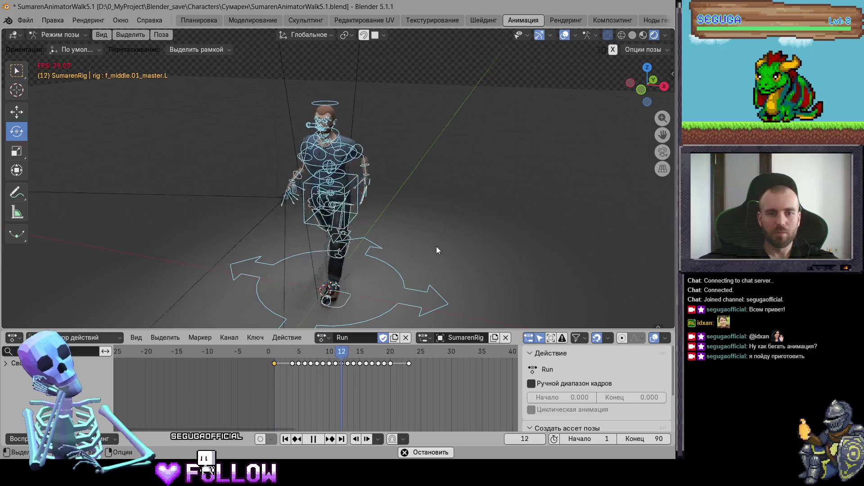
Switch to Idle and move its frame-0 keyframes to frame 1
click(327, 339)
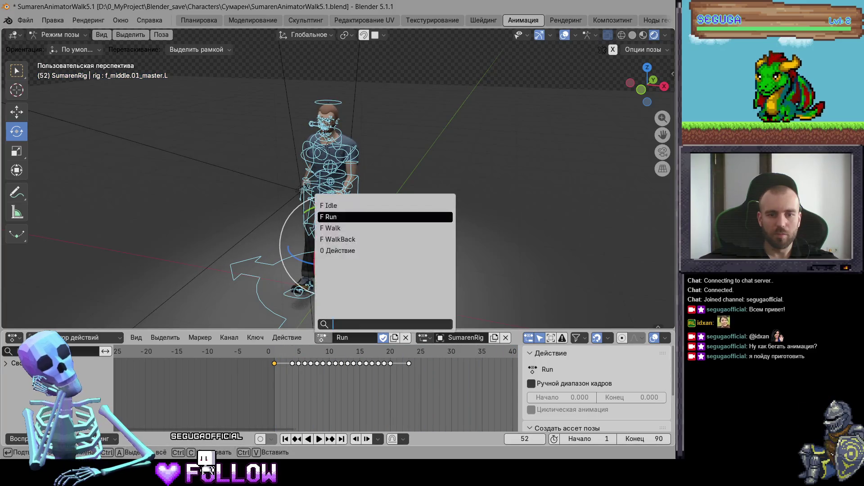
click(358, 207)
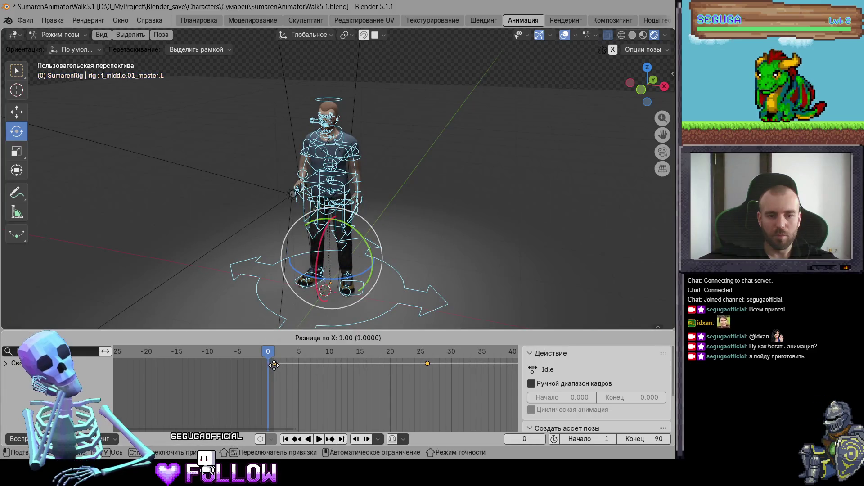
click(268, 364)
drag(268, 364, 274, 365)
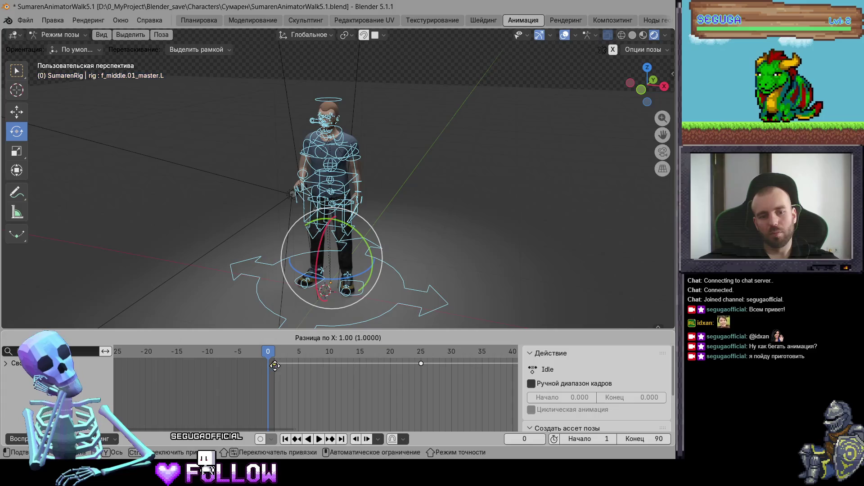
click(308, 327)
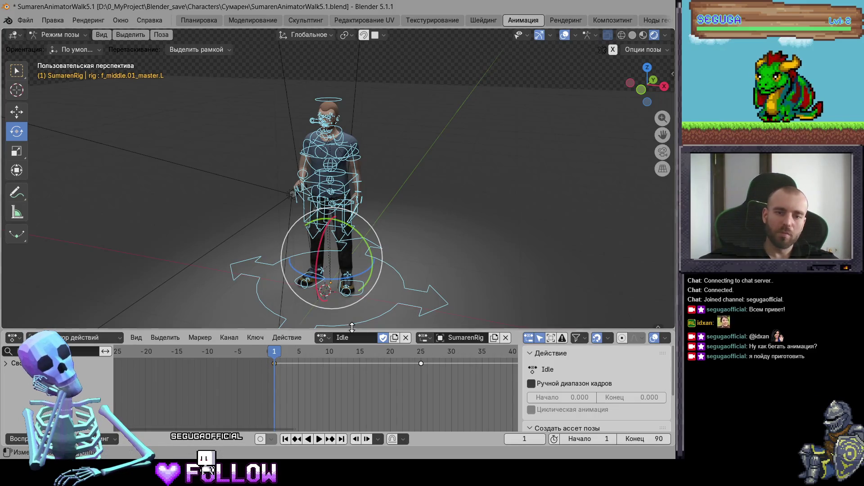
Make WalkBack the active action again and play it
click(322, 337)
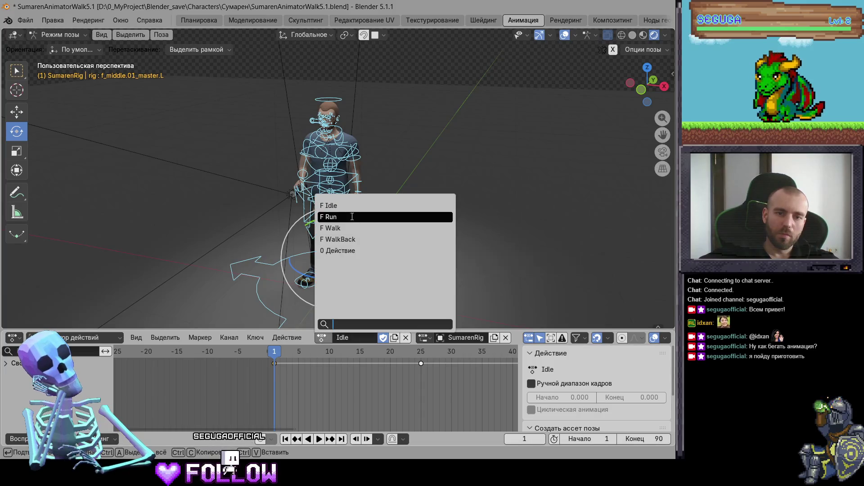
click(359, 243)
key(space)
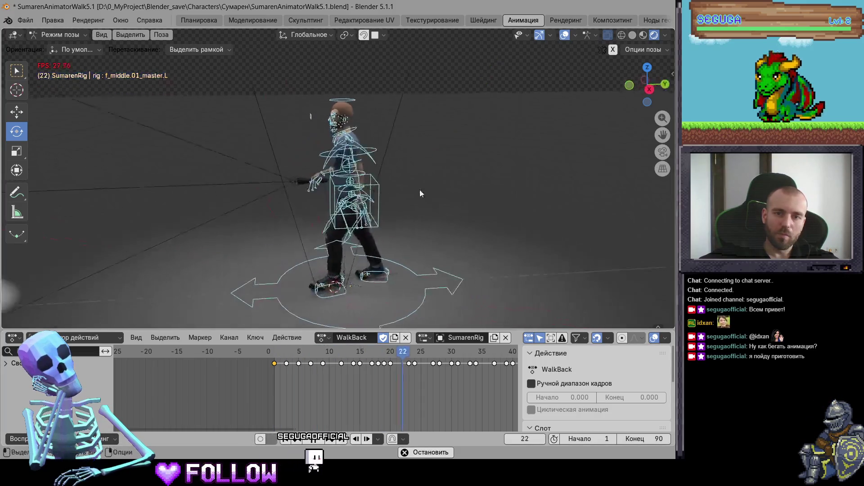
Turn off viewport overlays and orbit in closer on the character as WalkBack plays
click(565, 35)
mouse_move(496, 149)
middle_down()
mouse_move(470, 180)
mouse_move(423, 208)
mouse_move(390, 187)
middle_up()
scroll(390, 186, down, 3)
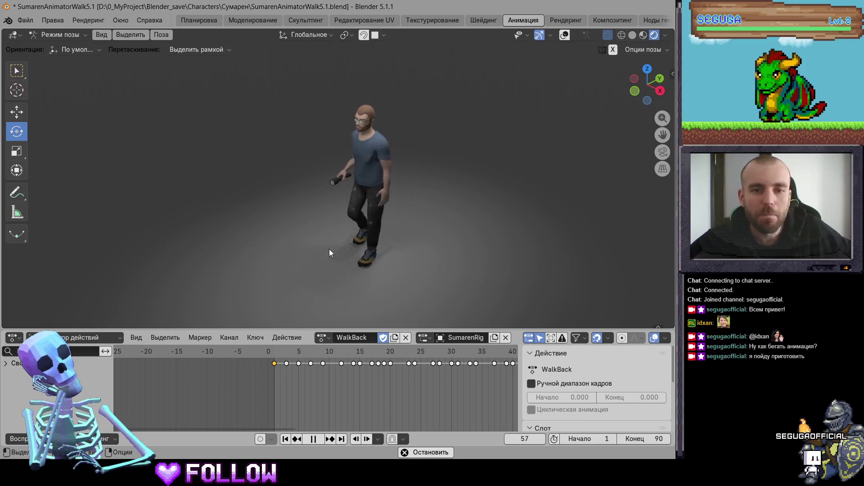
Dismiss Movavi's 'Another copy of this application is already running' warning and return to Blender
click(323, 338)
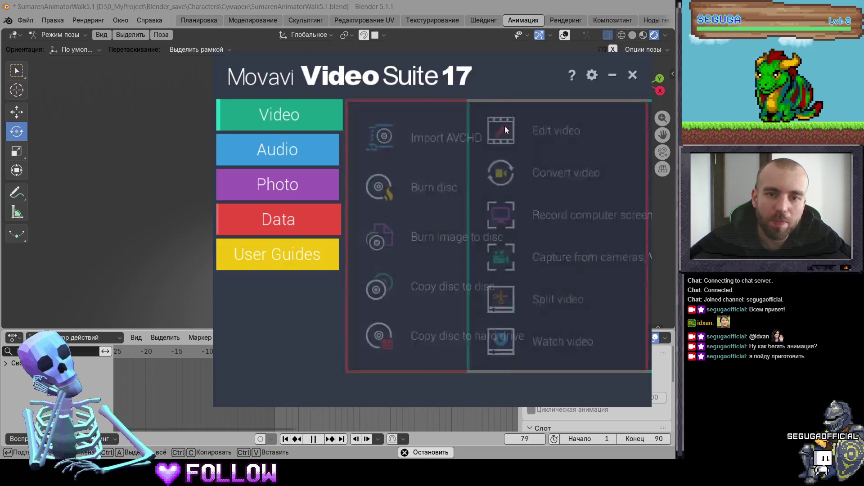
click(298, 120)
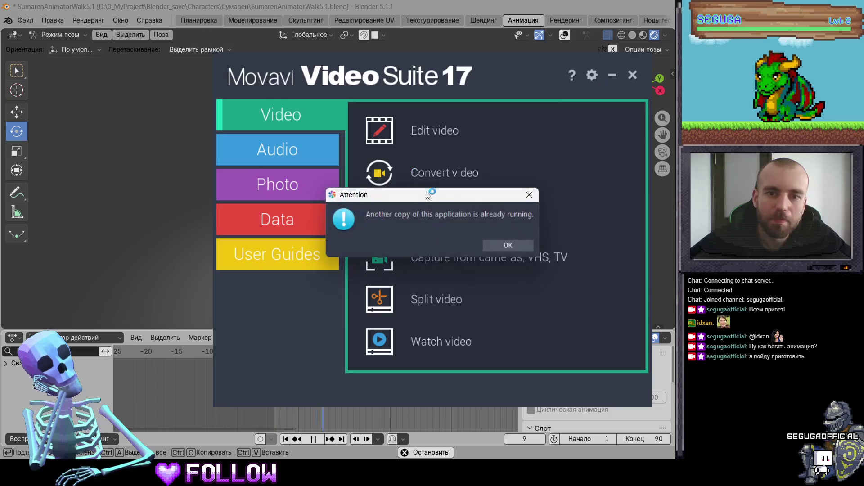
click(500, 245)
click(613, 75)
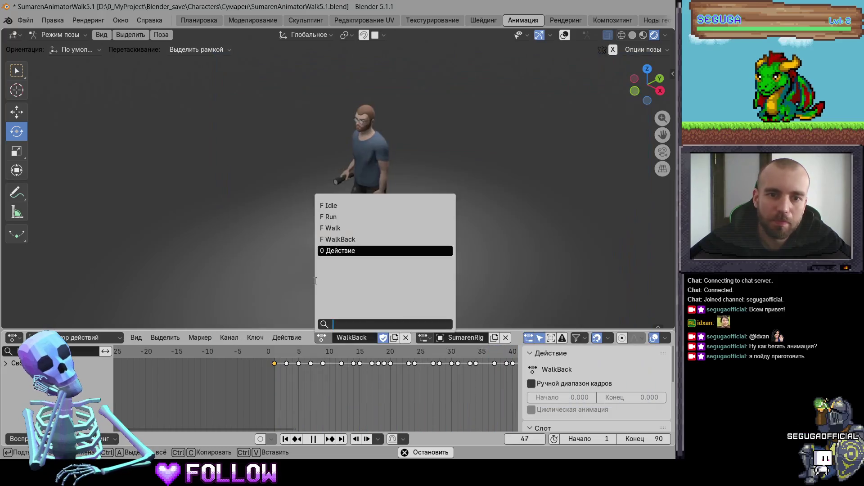
Assign the Idle action to the rig and set the scene end frame to 240
click(344, 206)
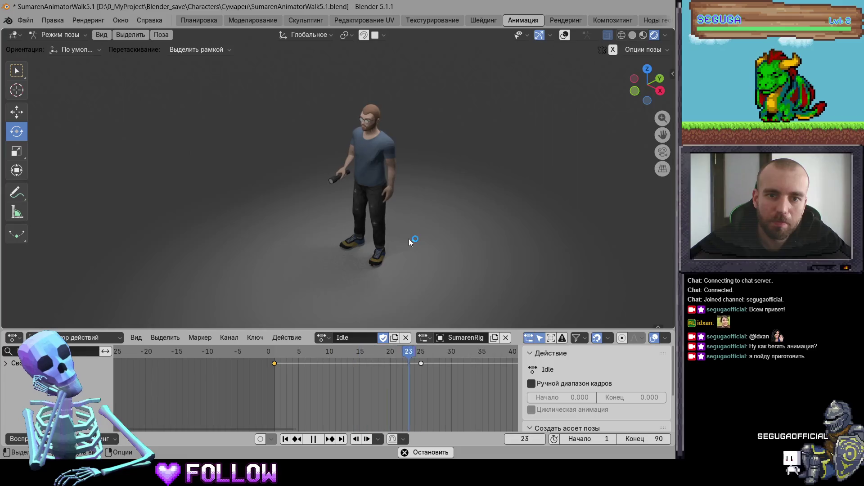
scroll(445, 384, down, 10)
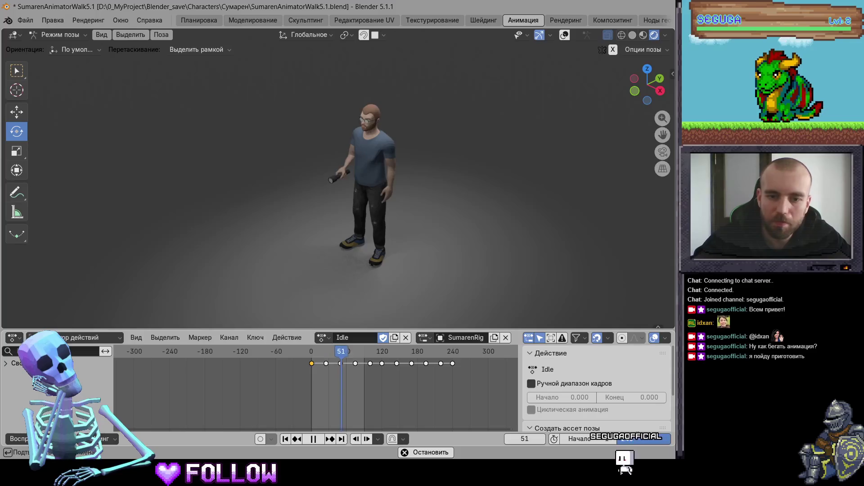
key(Return)
scroll(286, 124, up, 5)
scroll(406, 179, down, 4)
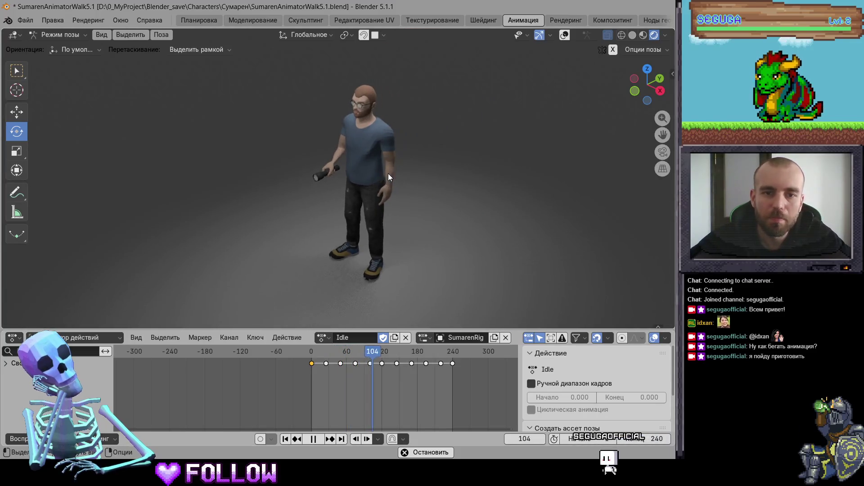
middle_drag(375, 169, 379, 163)
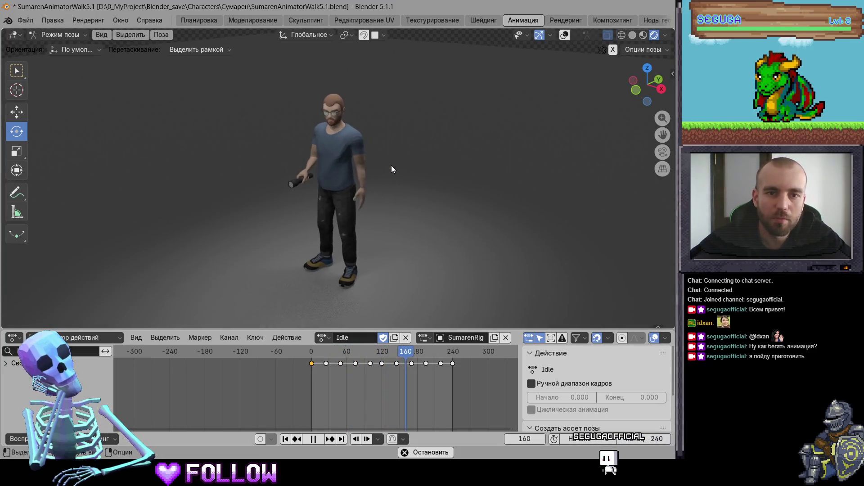
scroll(355, 183, down, 7)
mouse_move(355, 183)
middle_down()
mouse_move(217, 215)
mouse_move(152, 155)
middle_up()
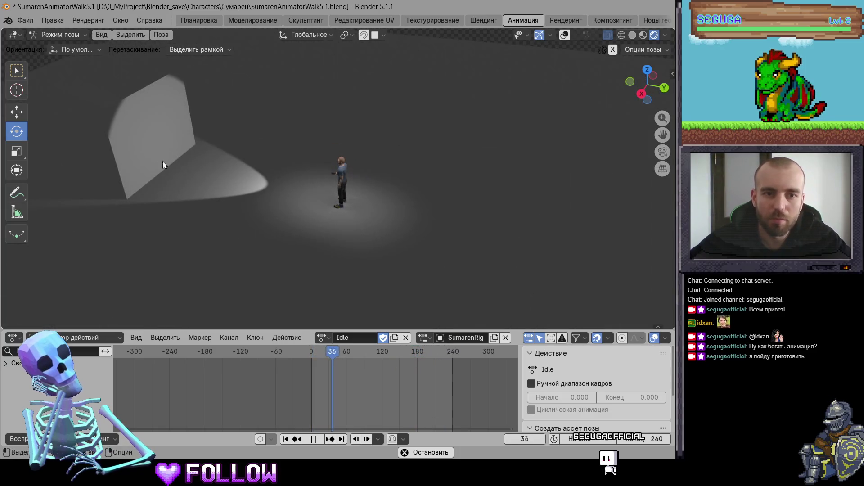
In Object Mode, select the backdrop wall and hide it
click(63, 36)
click(45, 45)
click(143, 137)
key(h)
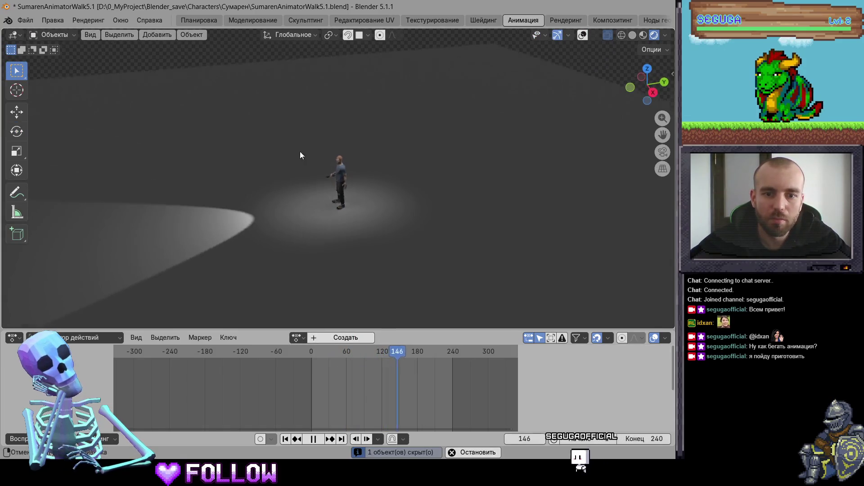
Return to Pose Mode on the SumarenRig armature with overlays hidden, then launch the screen recorder
key(shift+alt+z)
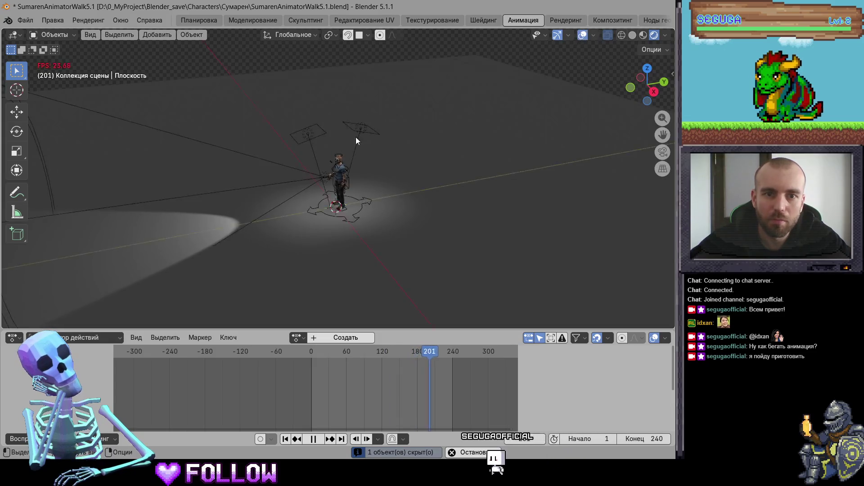
click(374, 214)
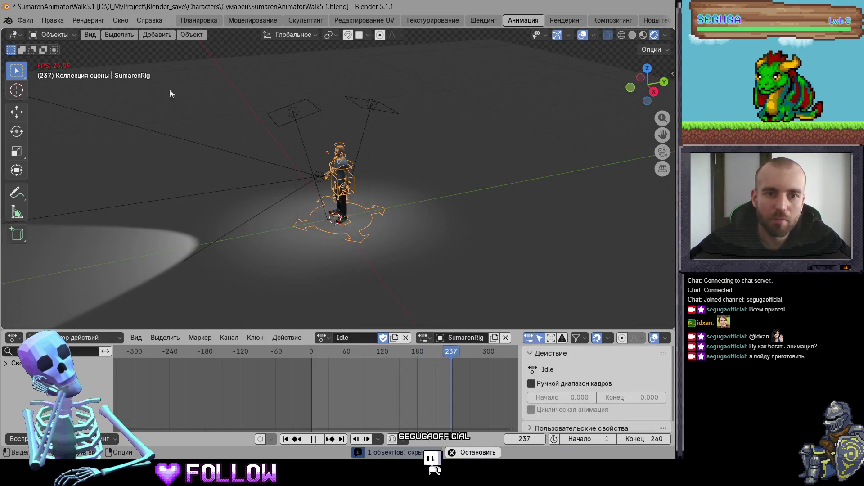
click(71, 36)
click(45, 65)
click(564, 35)
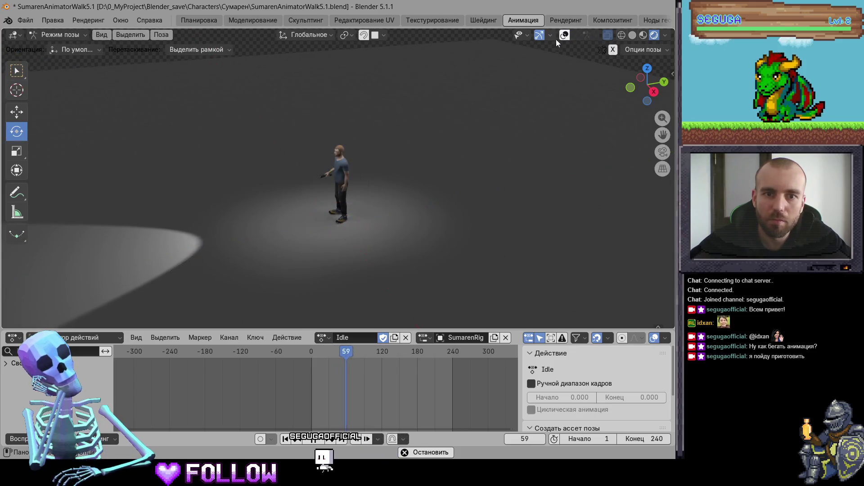
scroll(432, 184, up, 4)
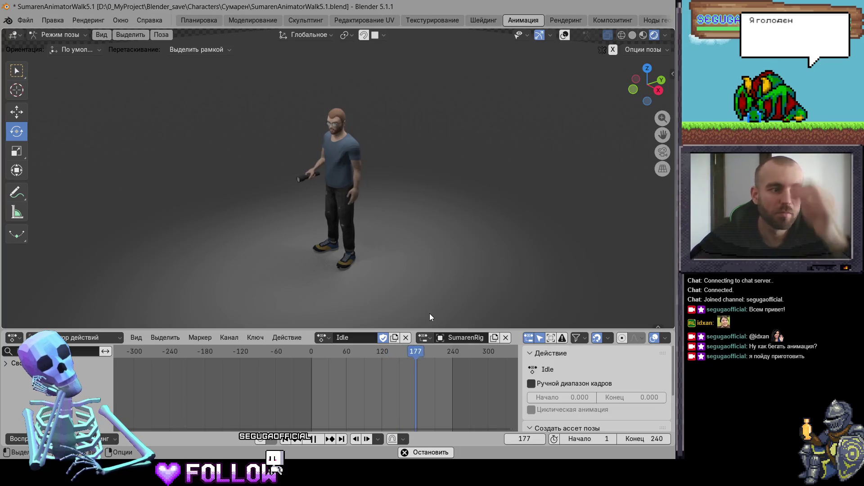
key(F10)
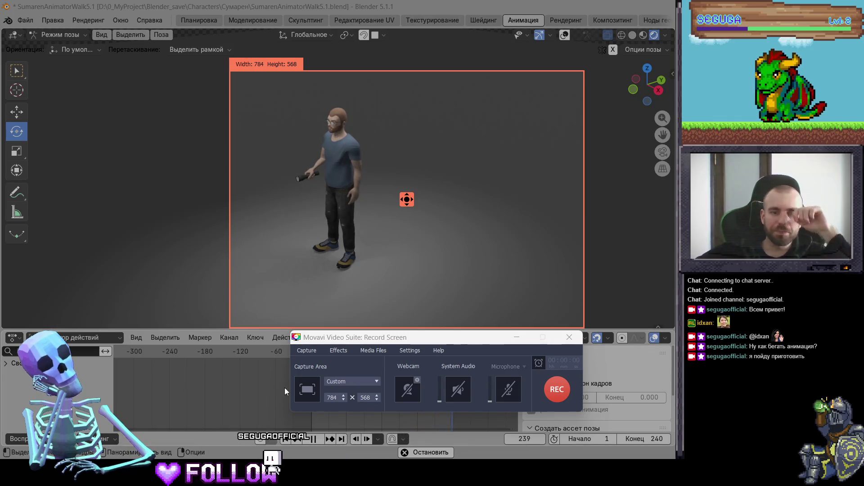
Draw and confirm a 578×568 capture area around the character
click(303, 385)
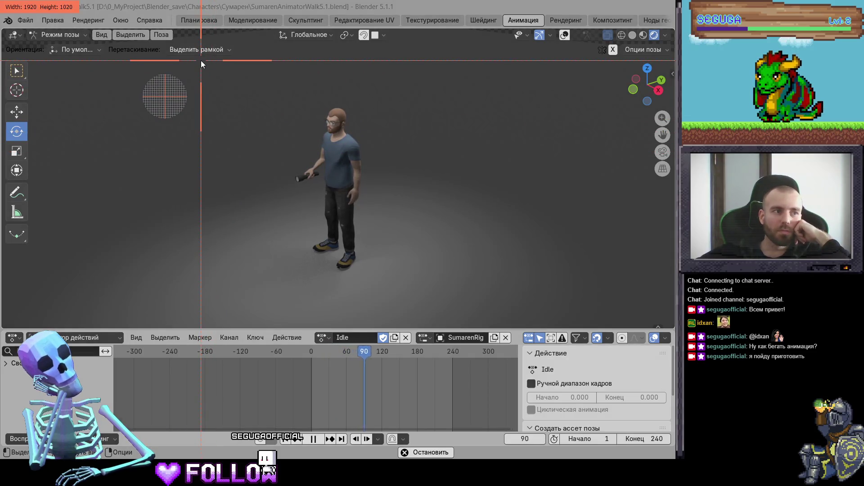
drag(201, 60, 460, 316)
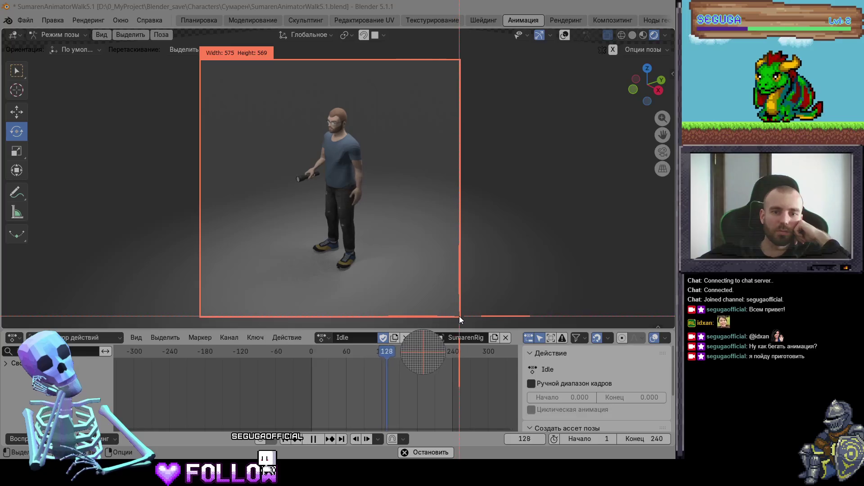
drag(459, 316, 461, 315)
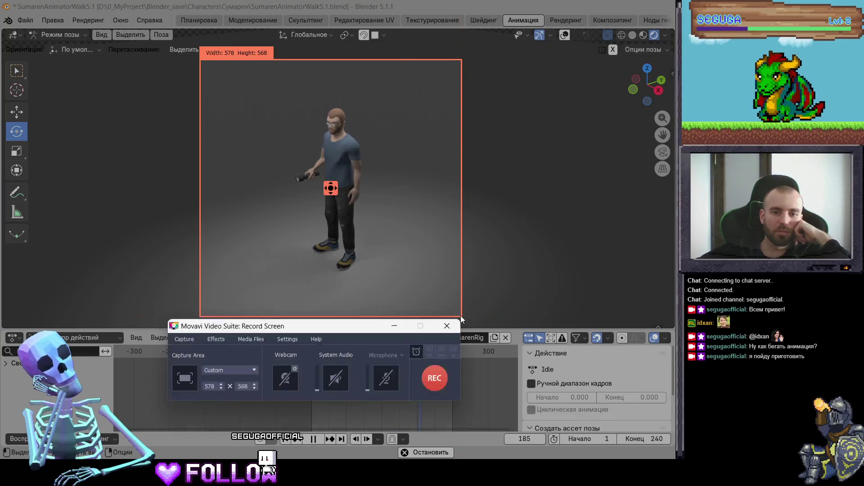
click(433, 369)
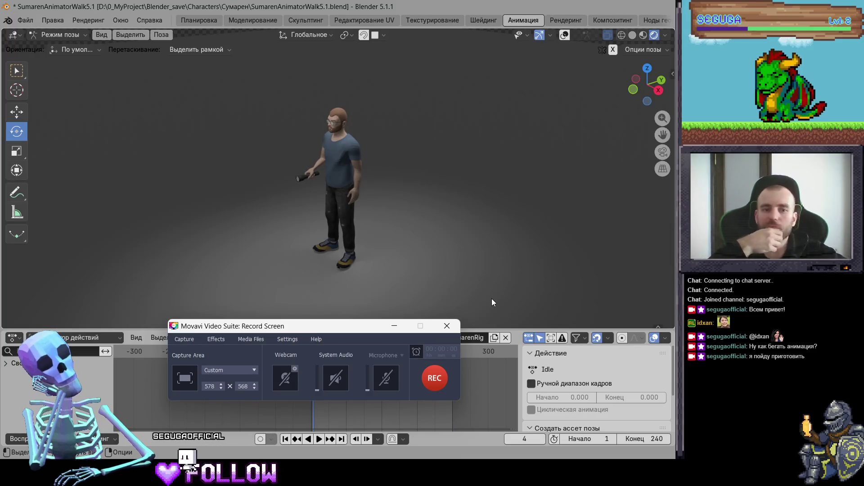
Record the Idle animation playing while orbiting around the character, then stop with F10
key(F10)
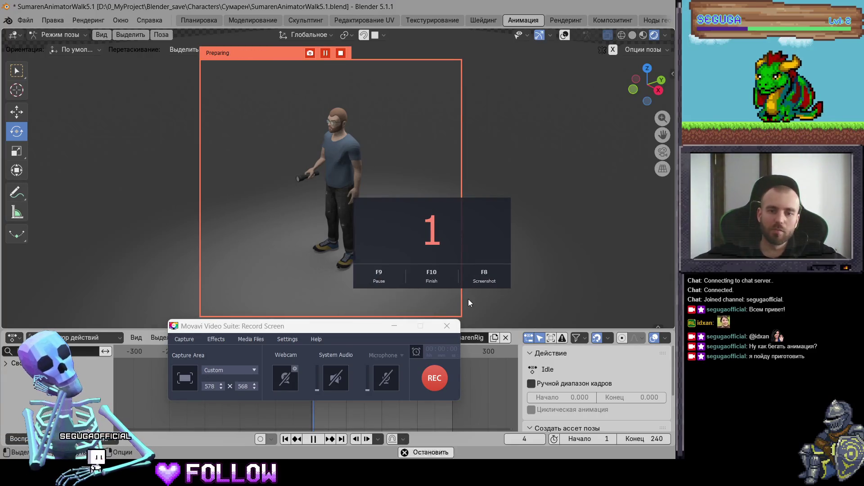
key(space)
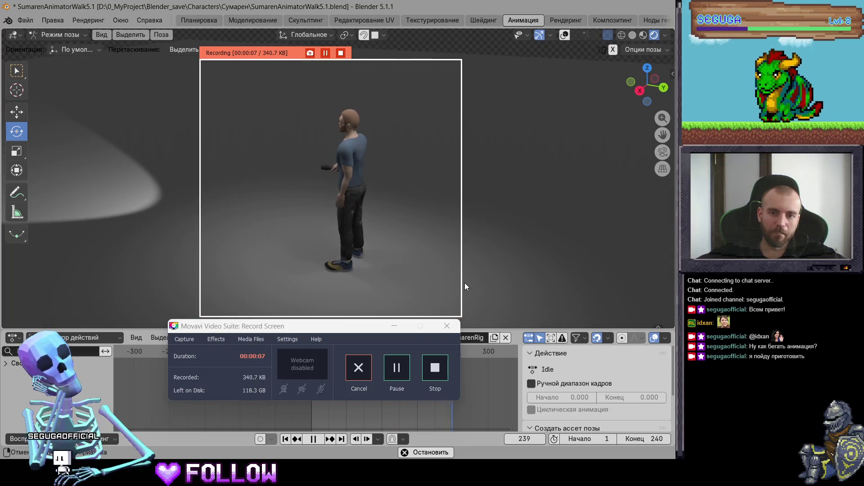
middle_drag(524, 303, 585, 302)
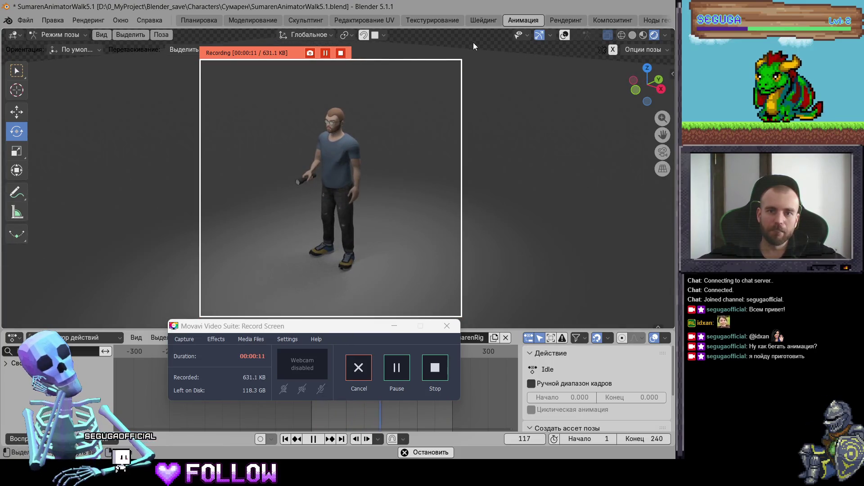
middle_drag(473, 42, 197, 43)
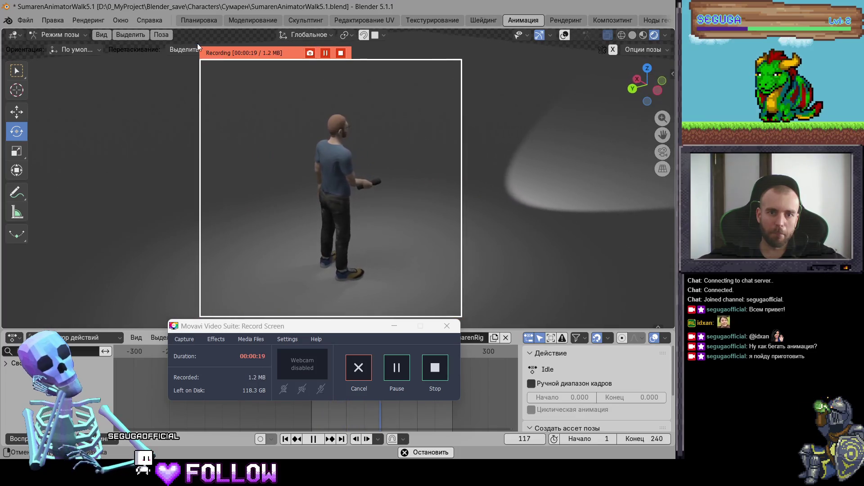
middle_drag(197, 43, 39, 45)
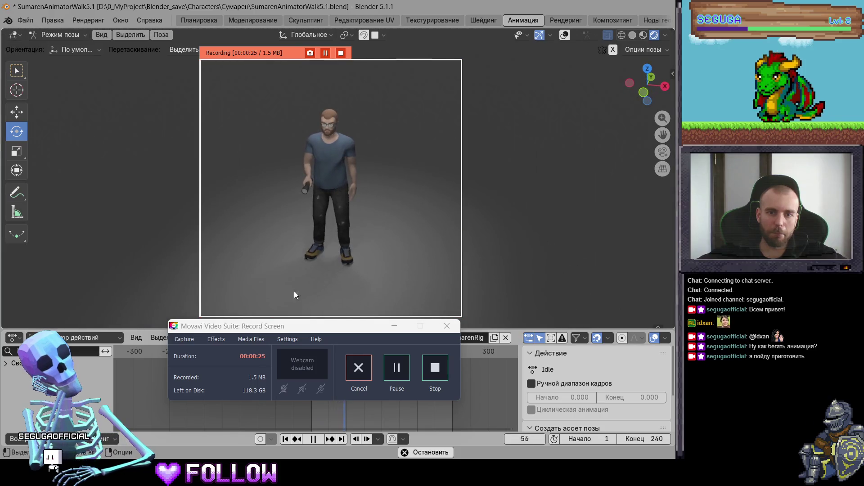
key(F10)
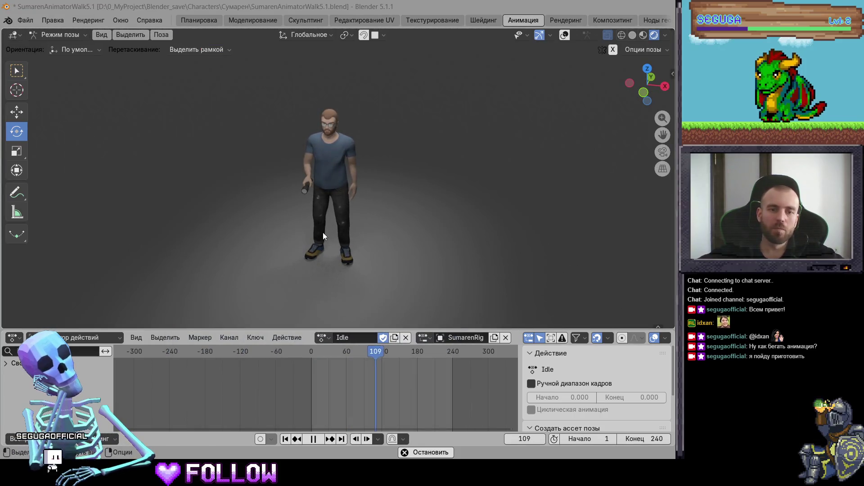
Put the Run action on the rig and set up a new Movavi screen recording
scroll(340, 202, up, 3)
scroll(348, 225, up, 2)
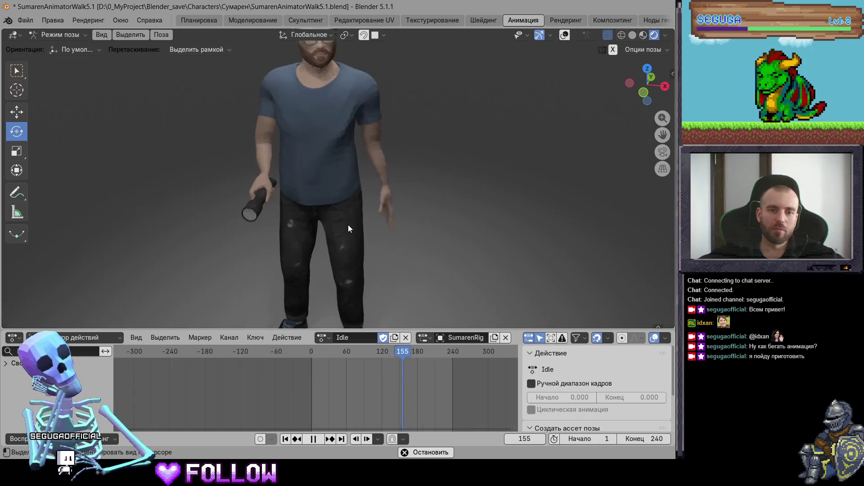
mouse_move(313, 177)
middle_down()
mouse_move(301, 127)
mouse_move(466, 144)
mouse_move(365, 188)
mouse_move(323, 244)
mouse_move(383, 203)
mouse_move(404, 201)
middle_up()
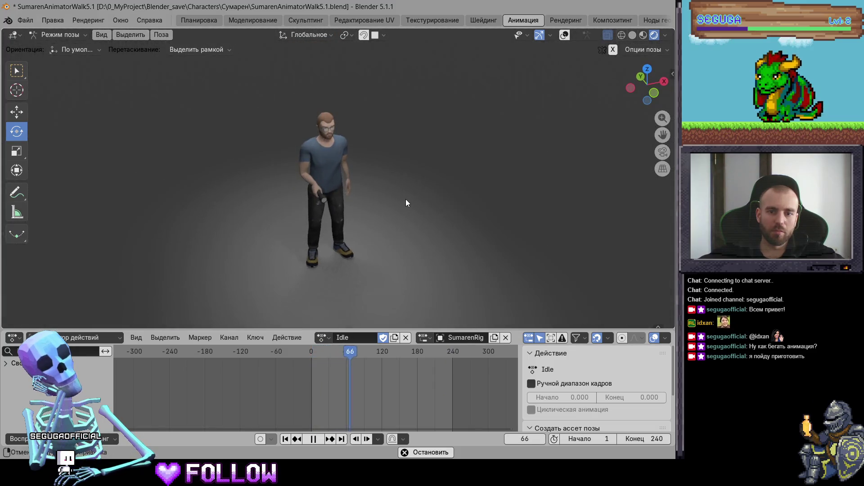
click(322, 337)
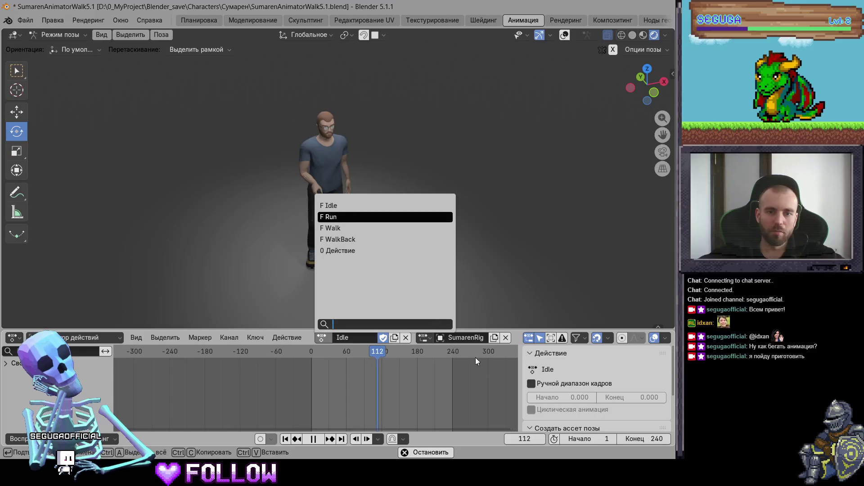
key(F10)
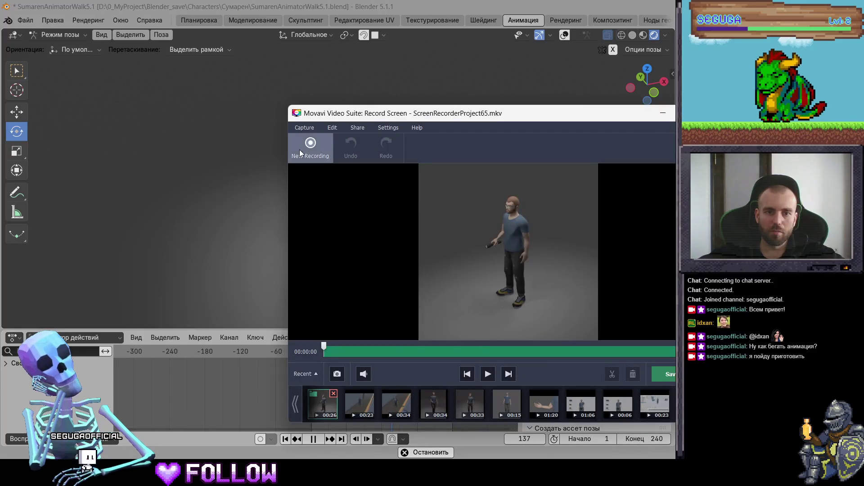
click(299, 149)
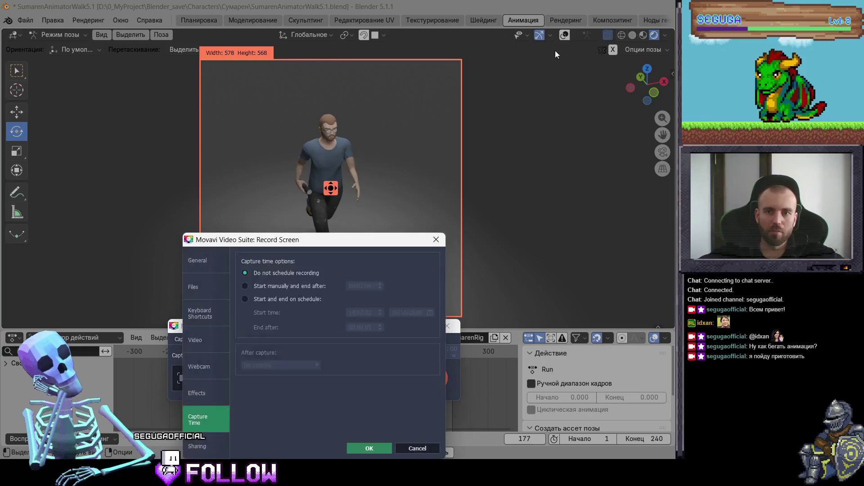
click(435, 245)
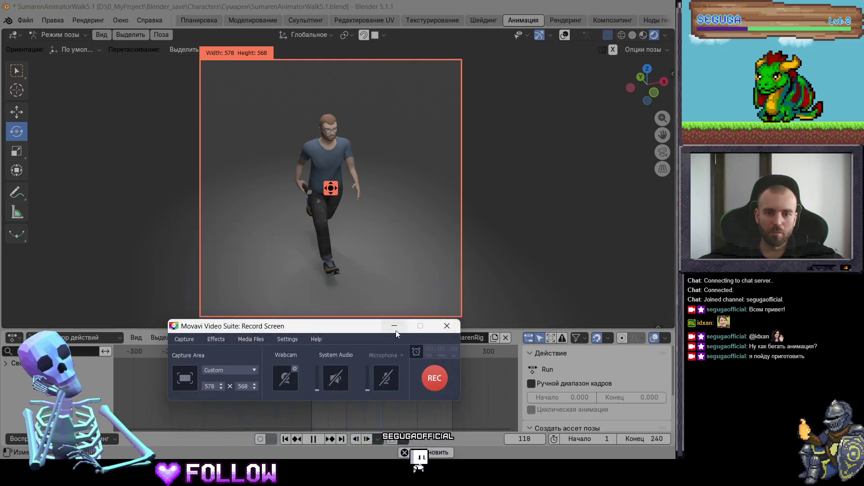
click(395, 330)
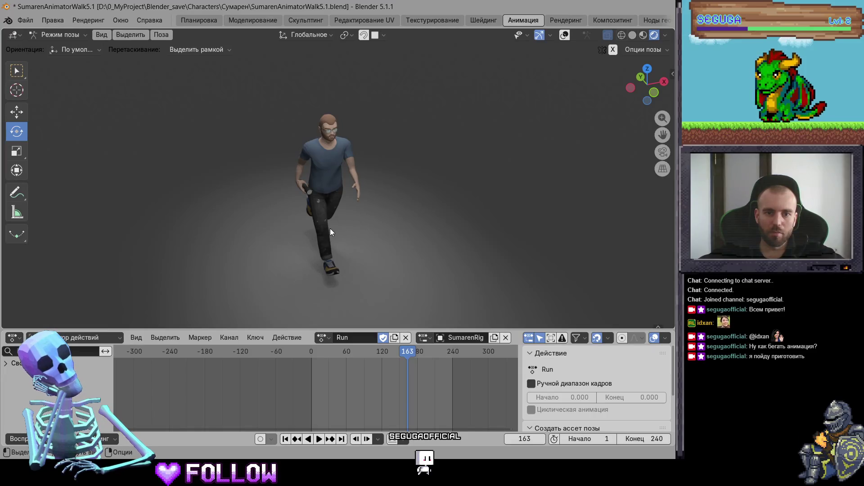
Select all bones, set the scene end frame to 23, and hide the viewport overlays
click(564, 35)
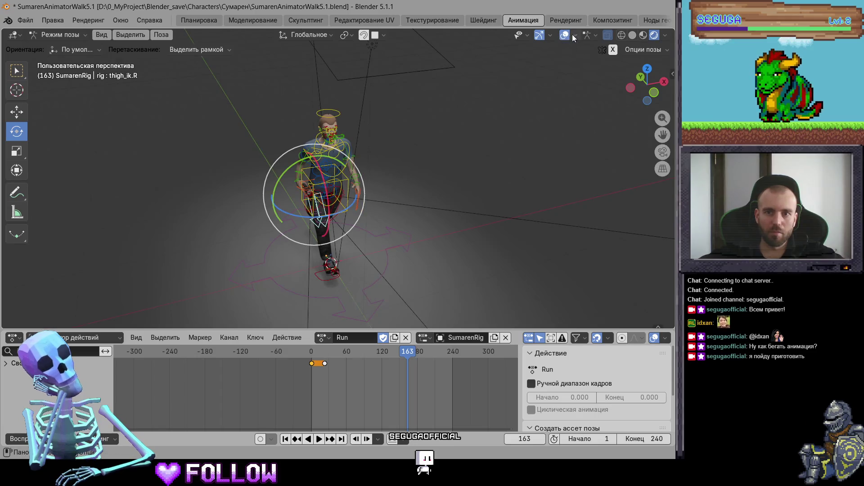
key(a)
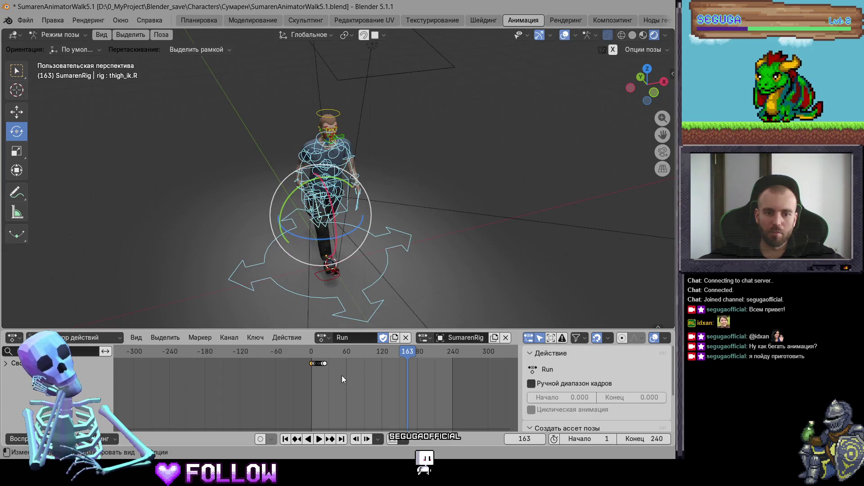
click(325, 356)
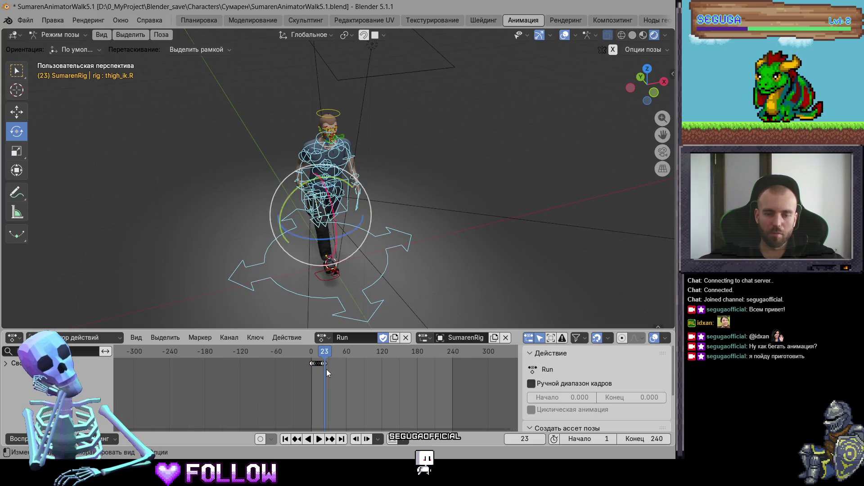
scroll(327, 369, up, 4)
scroll(346, 375, up, 4)
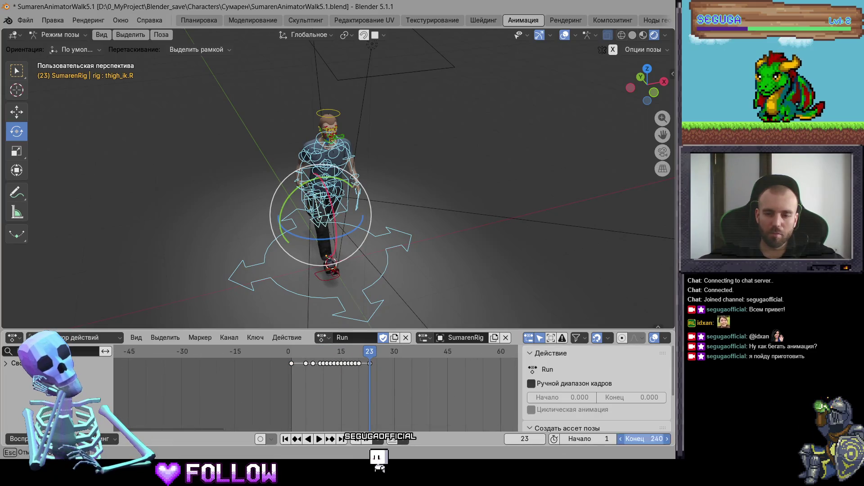
drag(639, 439, 633, 440)
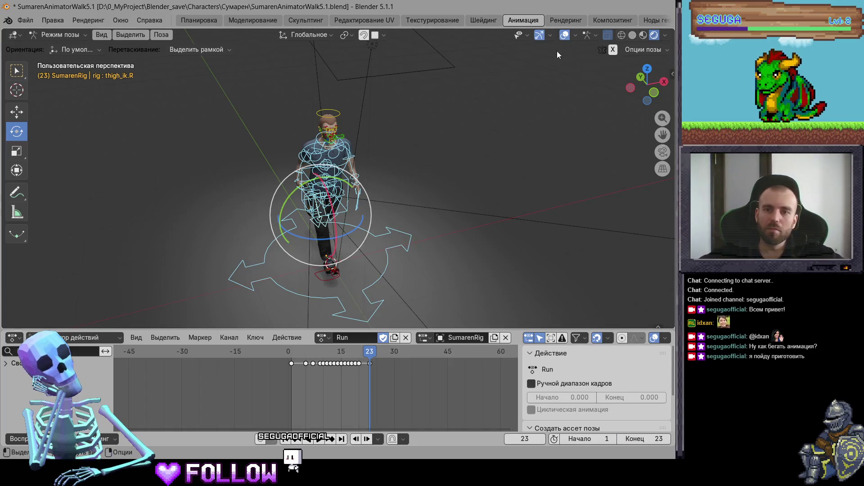
click(564, 34)
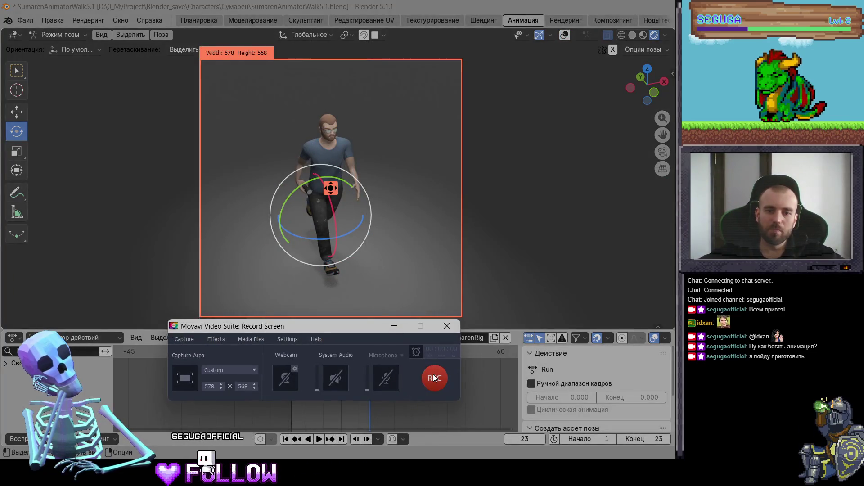
Start recording the viewport and play the Run animation while orbiting around the character
click(433, 378)
click(574, 260)
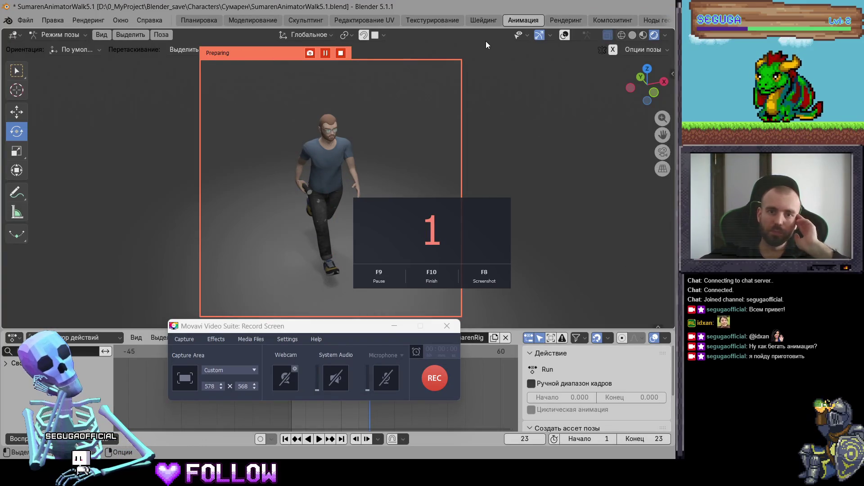
middle_drag(474, 38, 24, 41)
key(space)
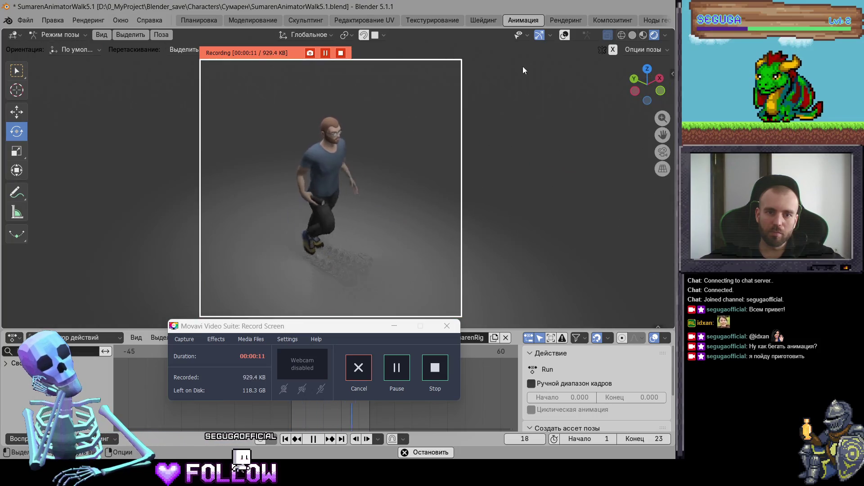
mouse_move(503, 54)
middle_down()
mouse_move(18, 51)
mouse_move(666, 53)
mouse_move(624, 55)
middle_up()
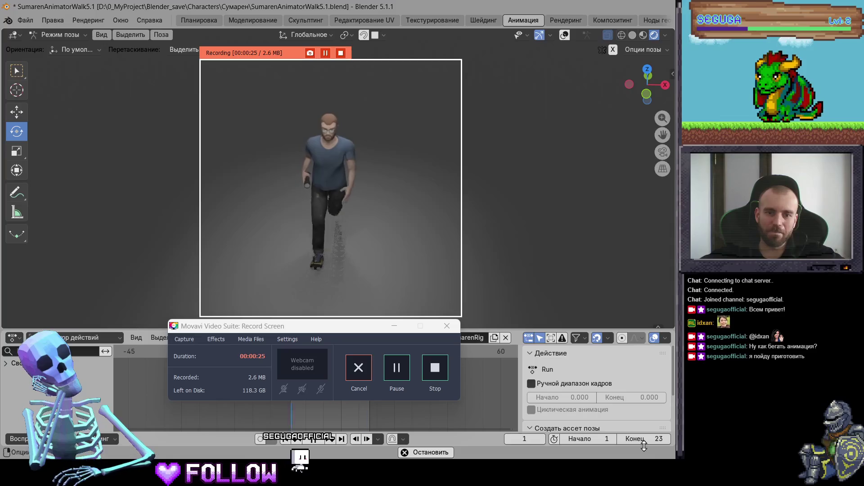
Stop the Run recording and bring up the rig's list of actions
click(423, 366)
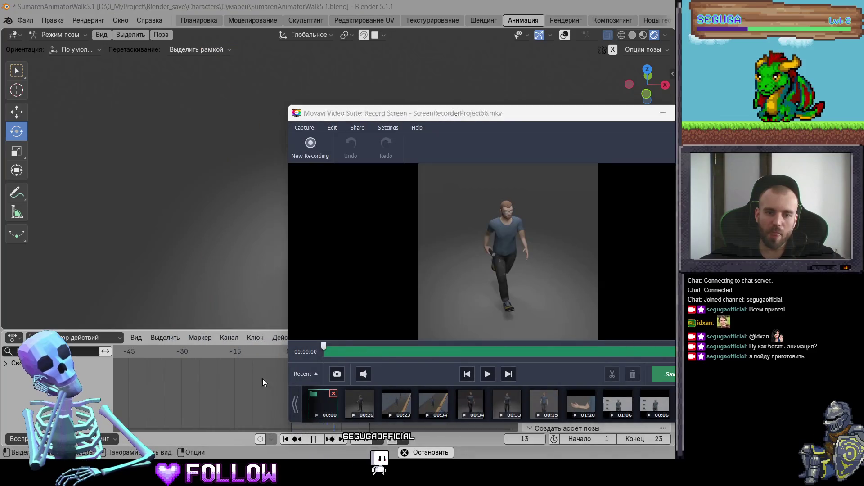
click(263, 379)
click(321, 338)
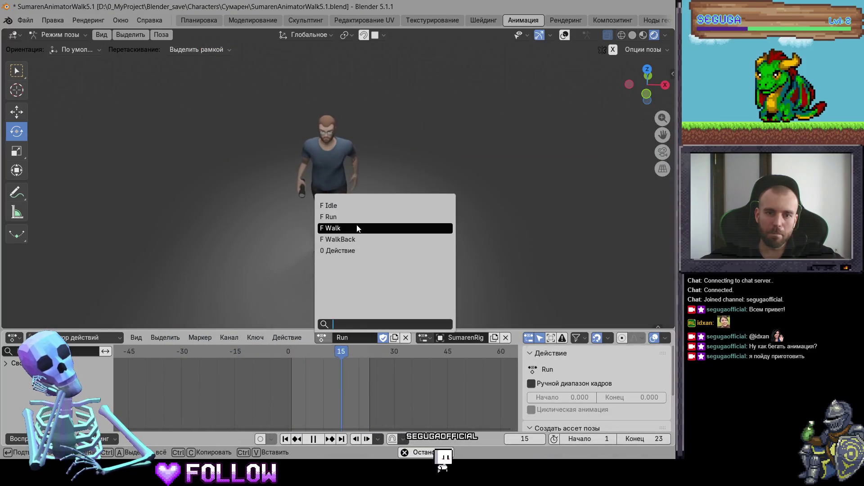
Switch the rig to the Walk action, set the end frame to 90, and hide the overlays
click(396, 228)
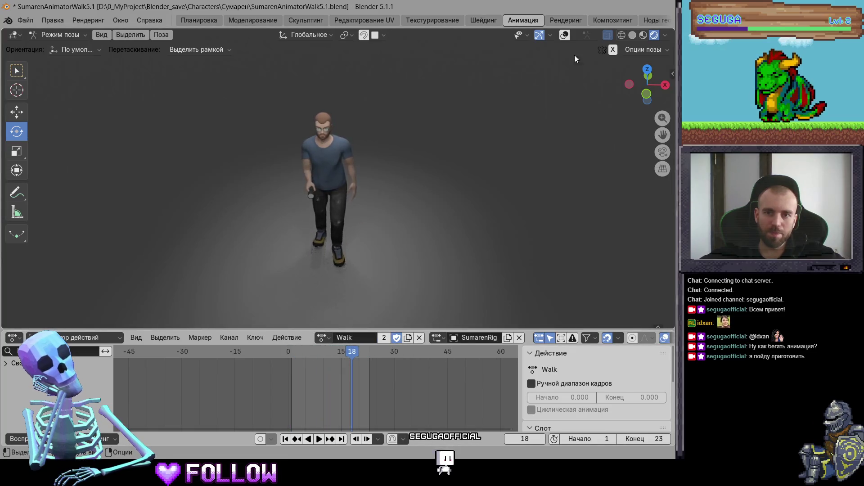
key(space)
click(564, 35)
drag(351, 201, 252, 277)
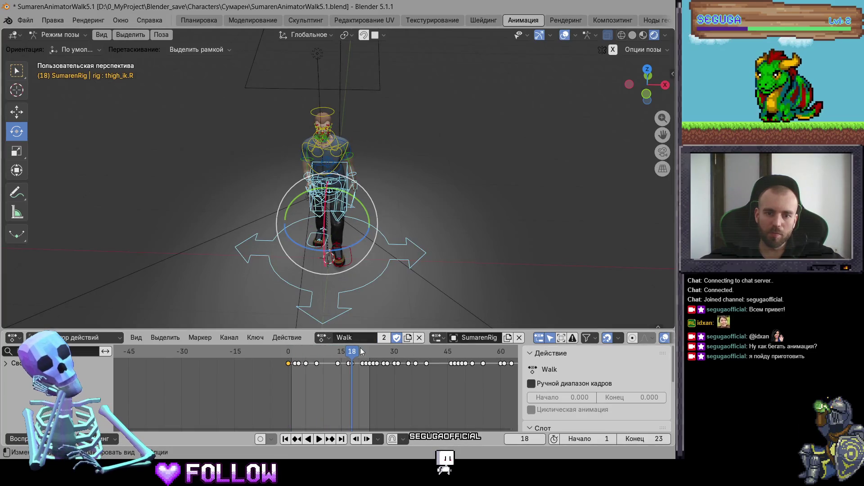
scroll(451, 378, down, 3)
scroll(490, 365, down, 3)
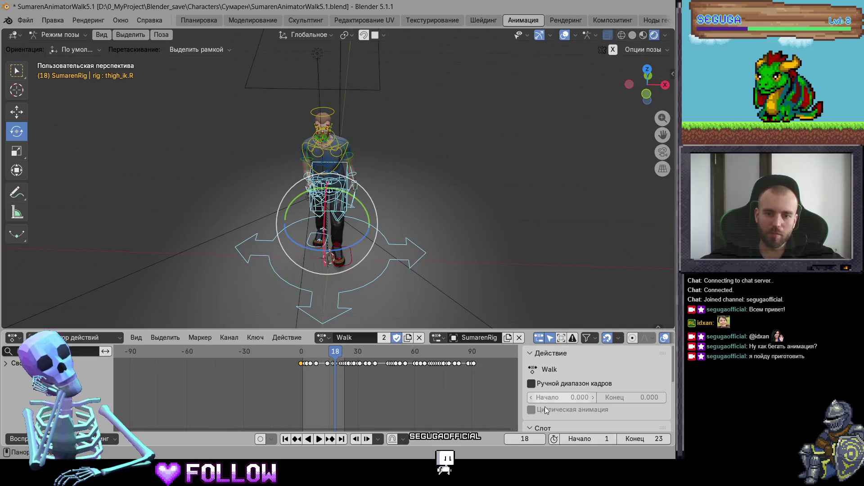
text(90)
key(Return)
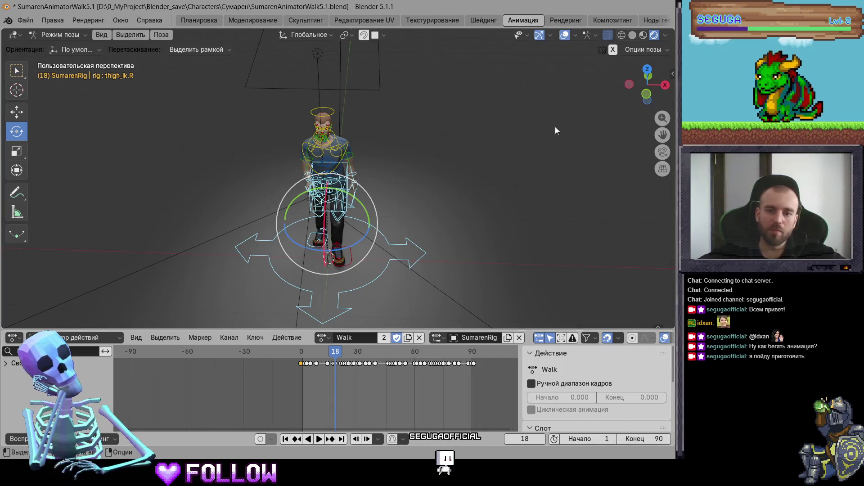
click(565, 35)
click(439, 173)
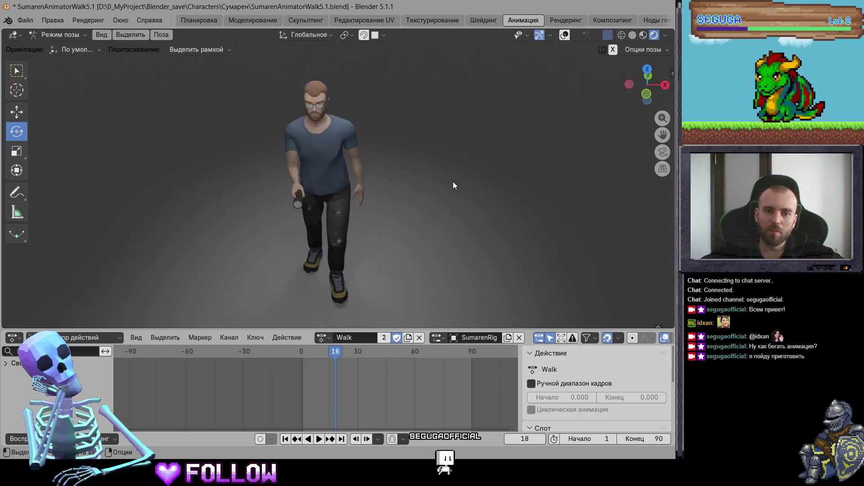
Play the Walk animation and start a new Movavi capture of the viewport
key(space)
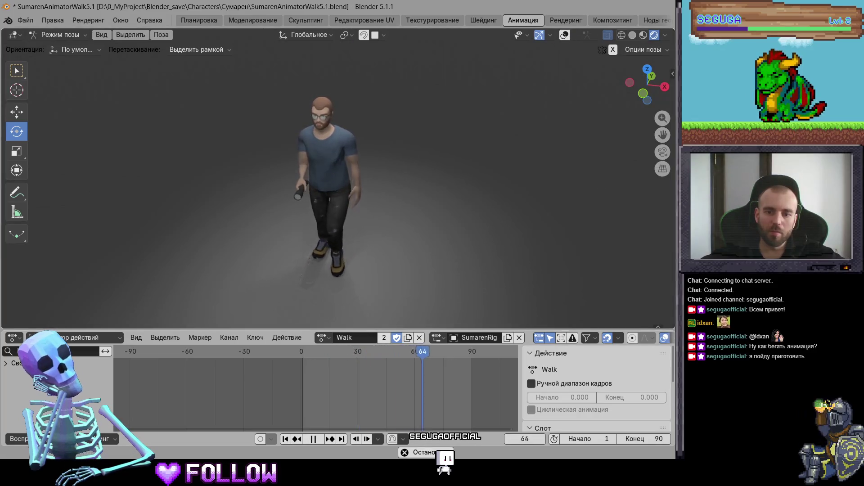
key(F10)
click(310, 149)
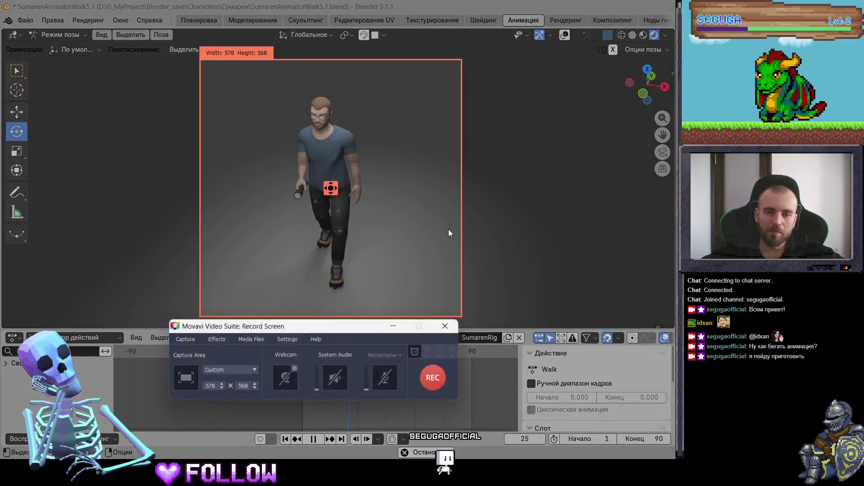
key(F10)
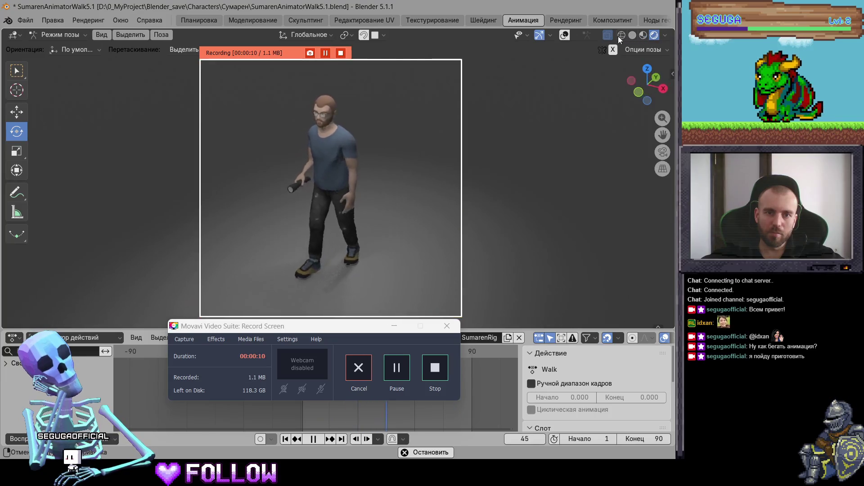
Stop the 12-second Walk capture, put the clip window away, and assign WalkBack to the rig
click(428, 366)
click(669, 112)
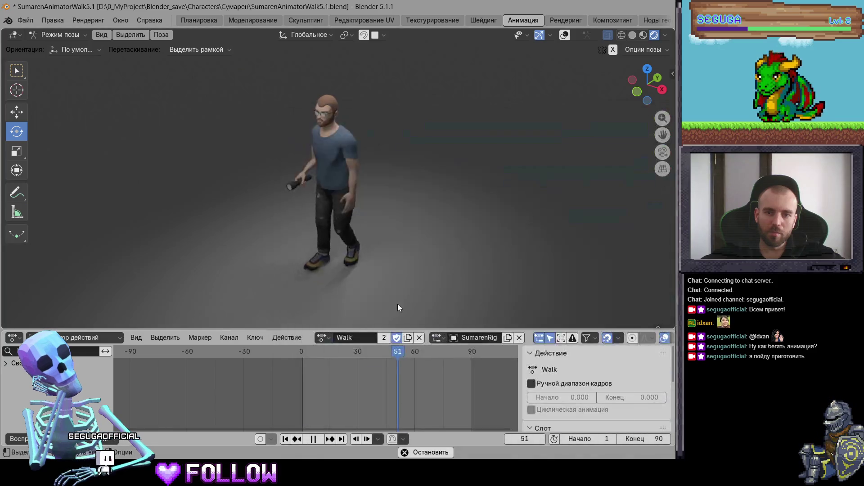
click(322, 338)
click(350, 239)
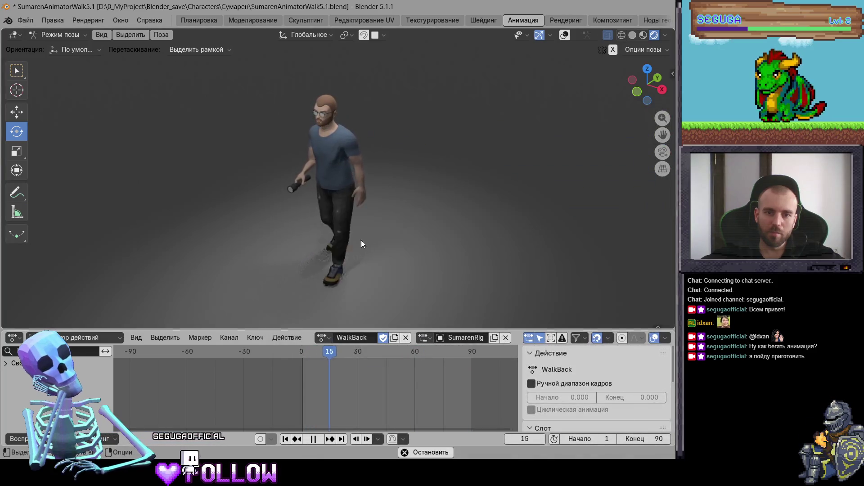
Capture about 14 seconds of the WalkBack animation playing in the viewport with Movavi
key(alt+Tab)
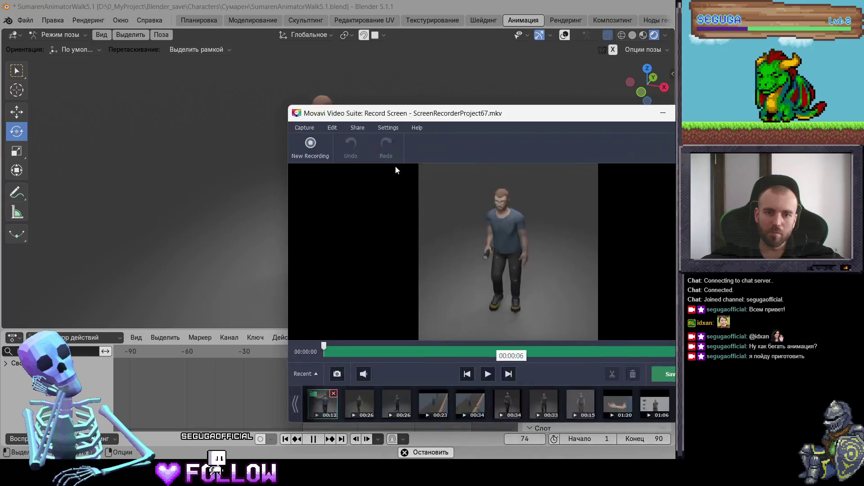
click(322, 146)
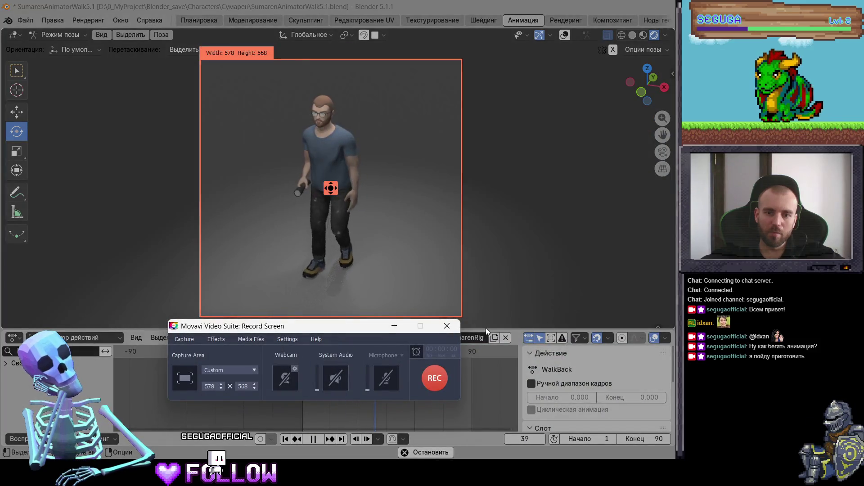
click(441, 381)
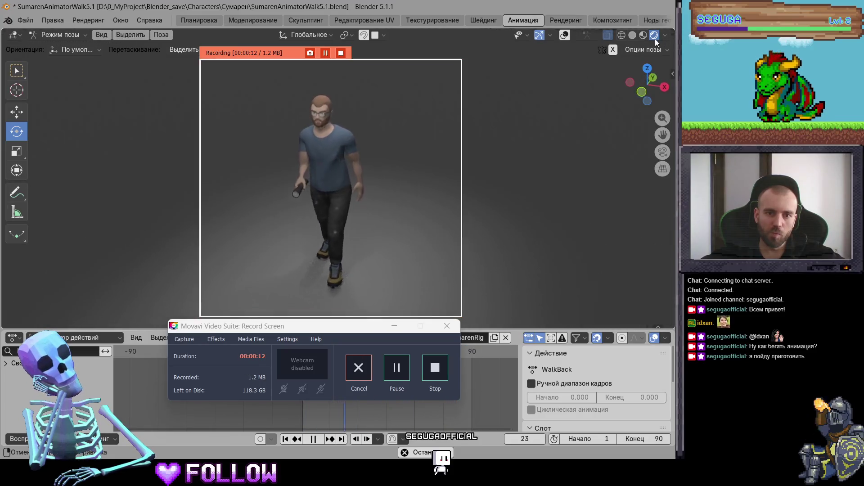
click(431, 368)
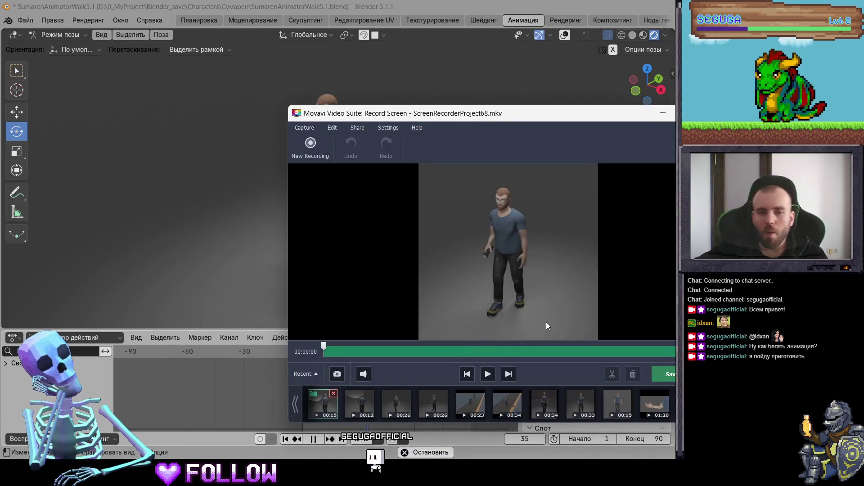
Save the ScreenRecorderProject65 clip as MP4 into a new 'blender' folder under Movavi Screen Recorder
click(431, 412)
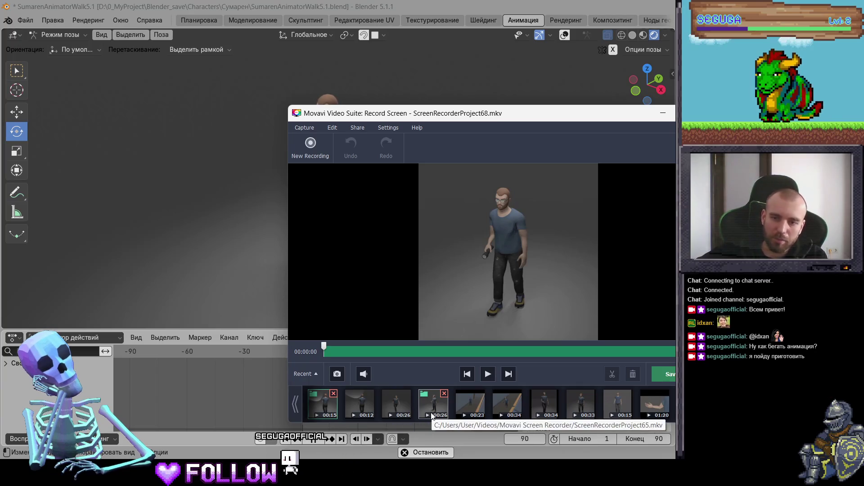
click(664, 374)
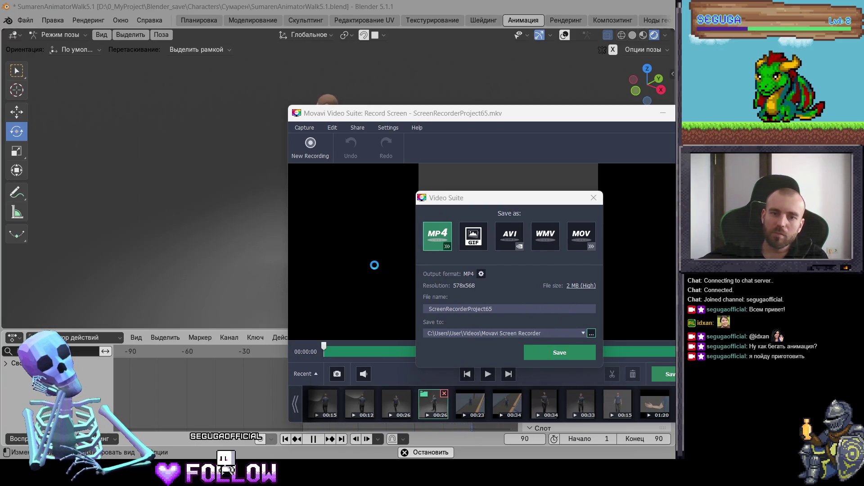
click(591, 334)
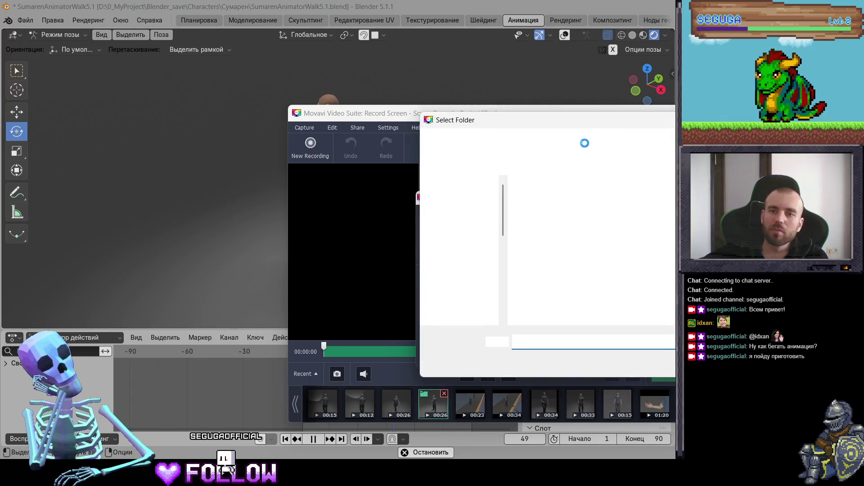
drag(610, 123, 616, 82)
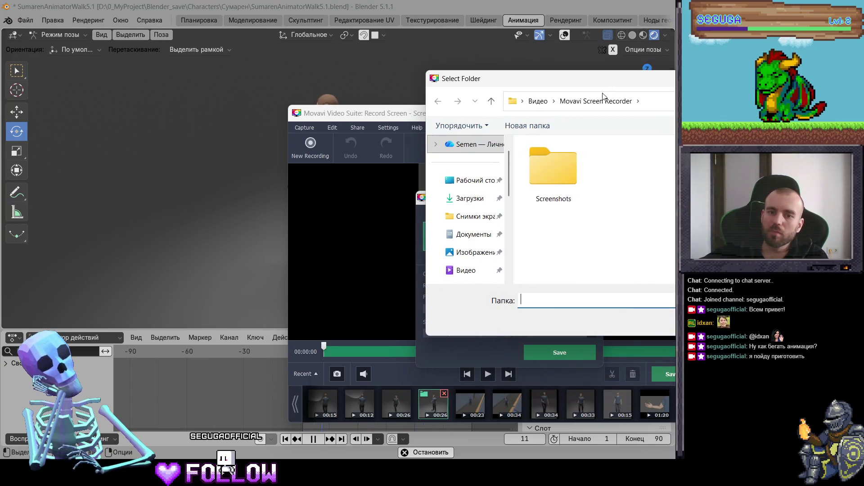
click(583, 110)
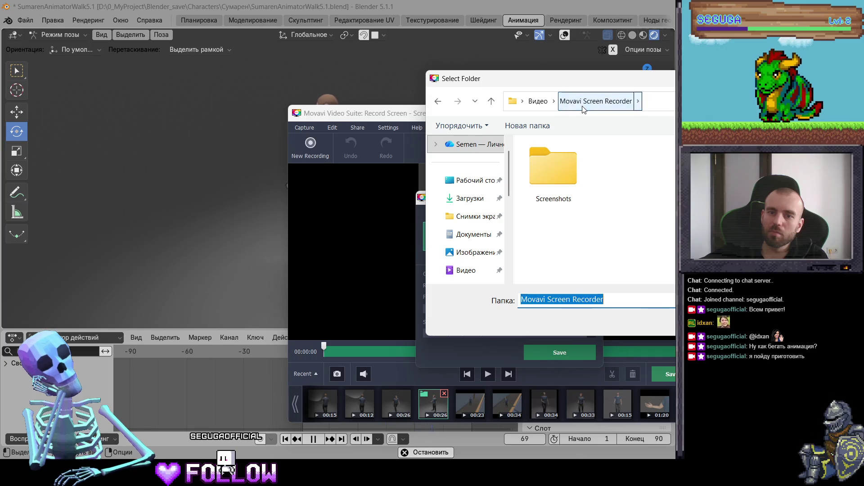
click(540, 127)
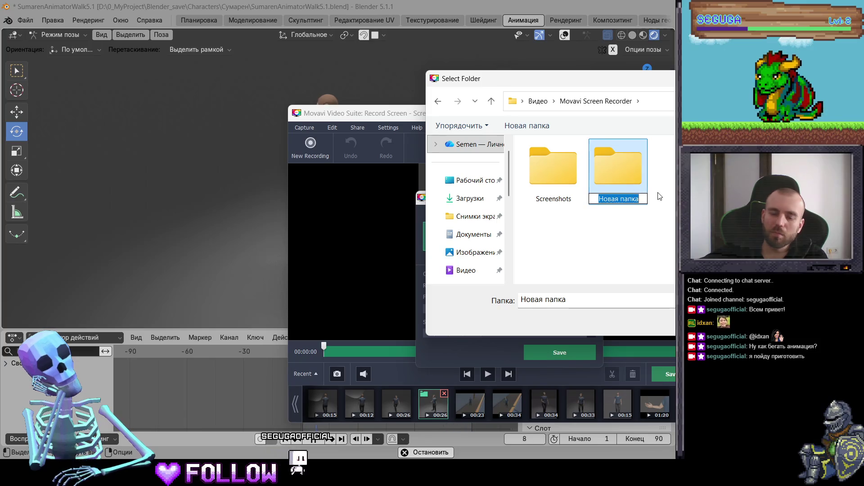
text(b)
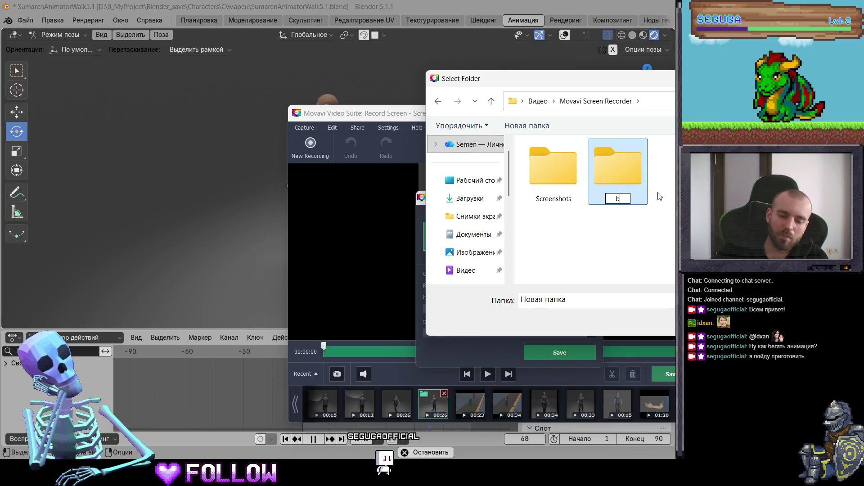
text(lender)
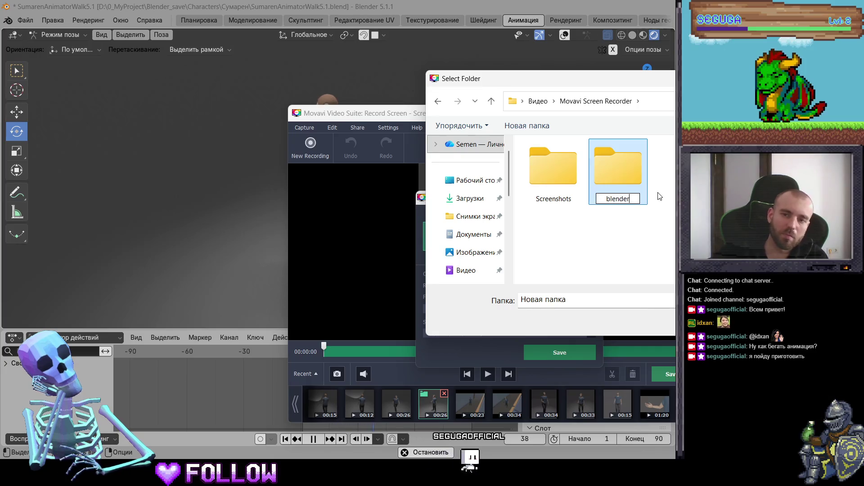
key(Return)
key(Return)
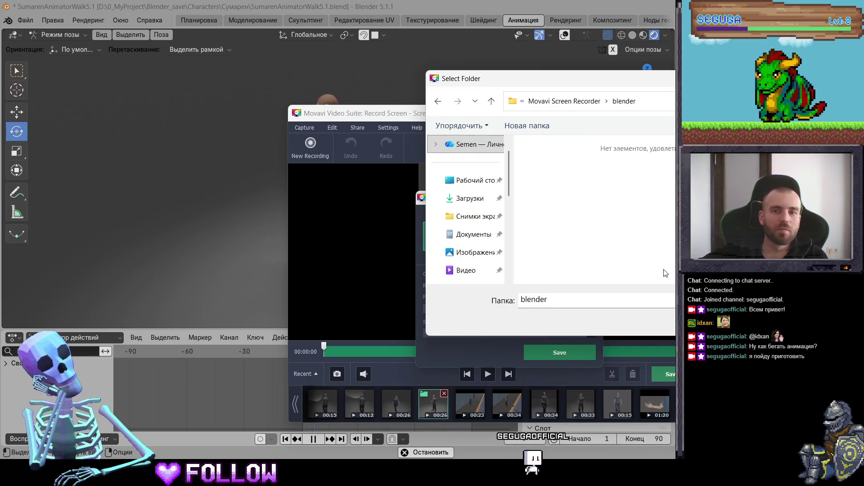
key(Return)
click(564, 352)
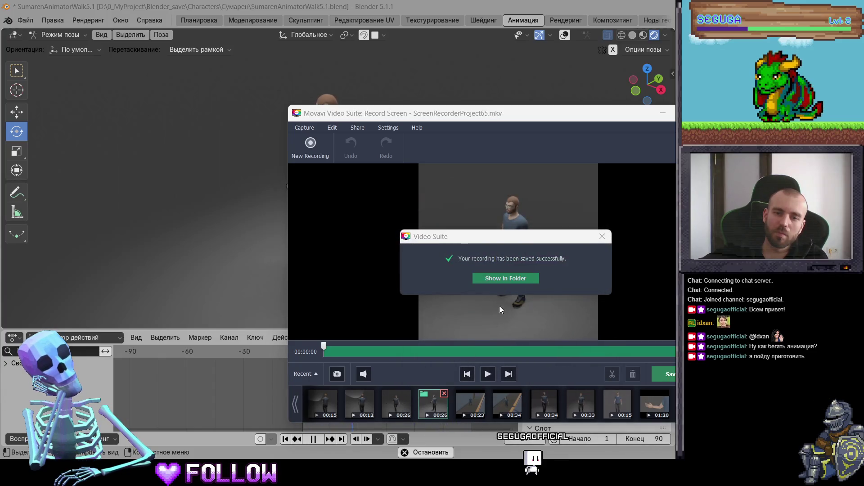
Save the 00:26 and 00:12 recordings as MP4 files into the blender folder
click(508, 277)
click(398, 416)
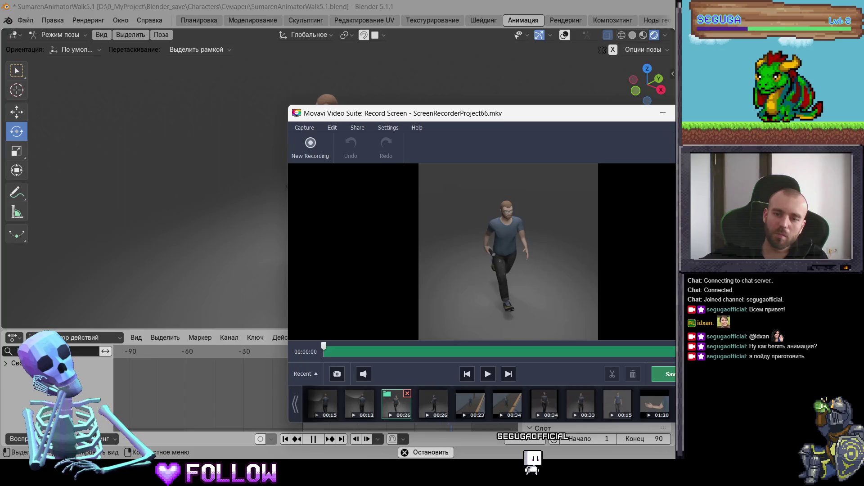
click(669, 374)
click(563, 353)
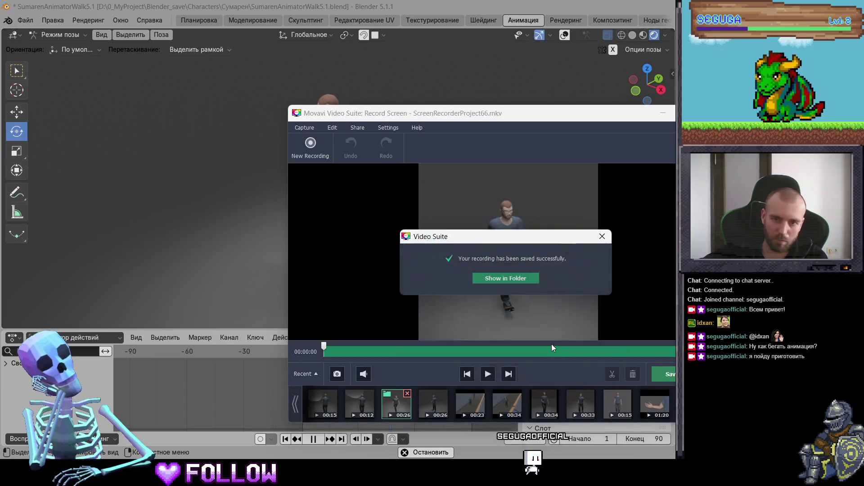
click(518, 278)
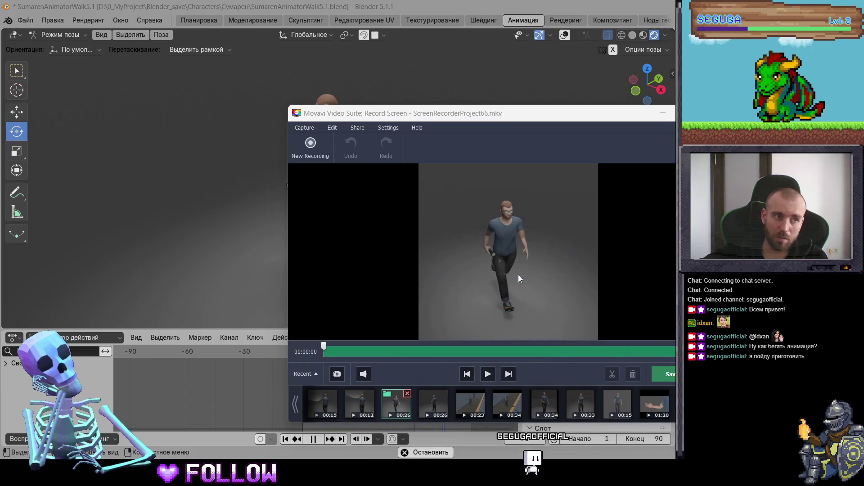
click(354, 405)
click(672, 372)
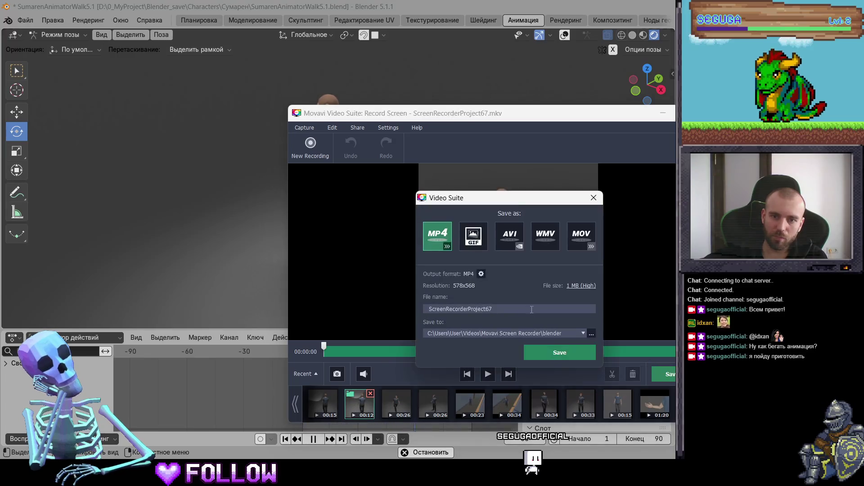
click(540, 354)
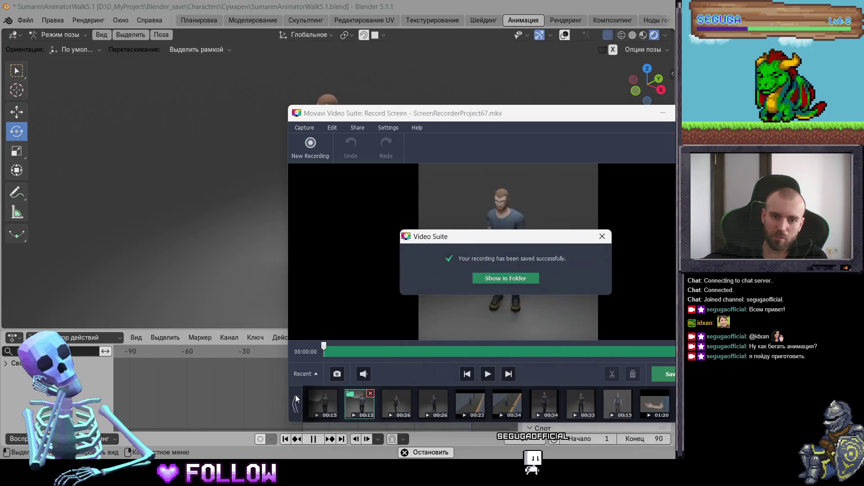
Save the 00:15 and 00:34 recordings as MP4, then load and play the 00:23 clip
click(493, 280)
click(671, 373)
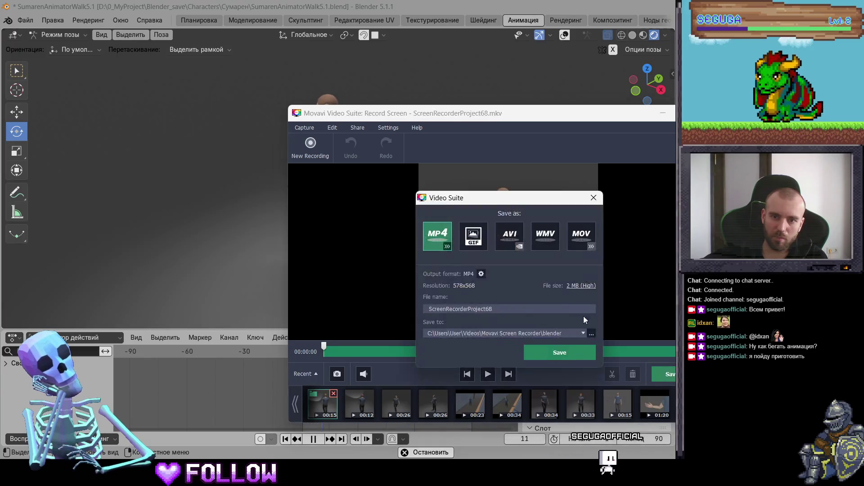
click(554, 359)
click(514, 283)
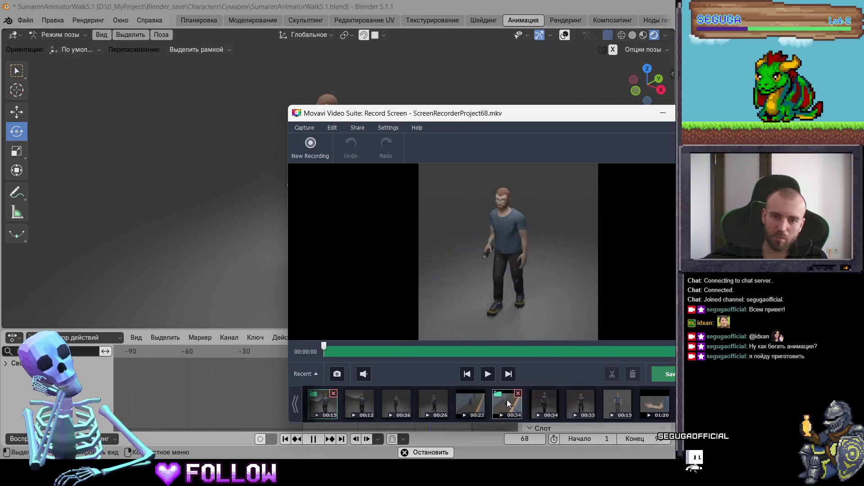
click(507, 403)
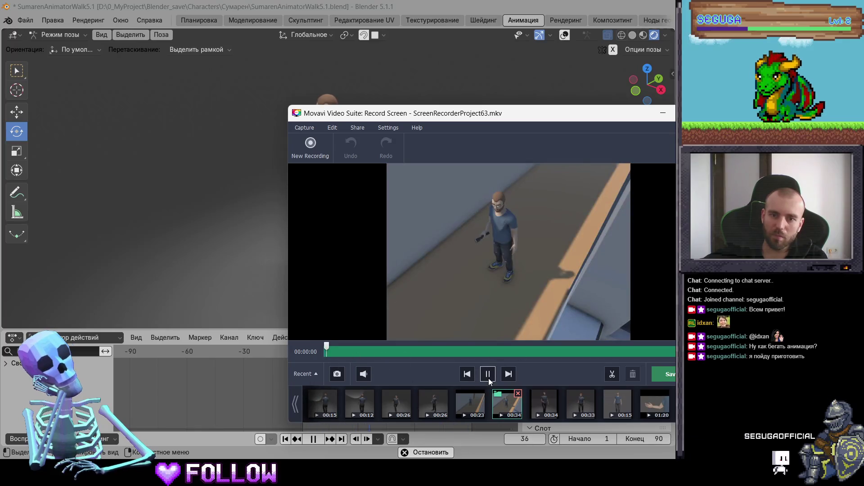
click(488, 375)
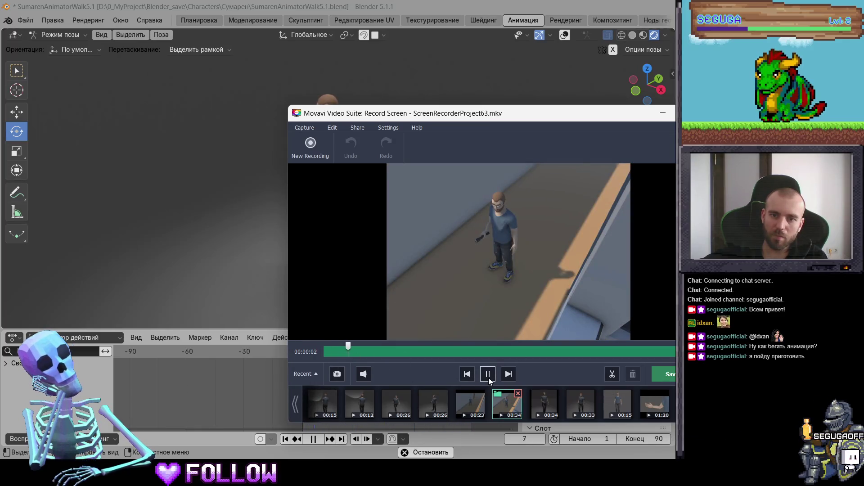
click(468, 352)
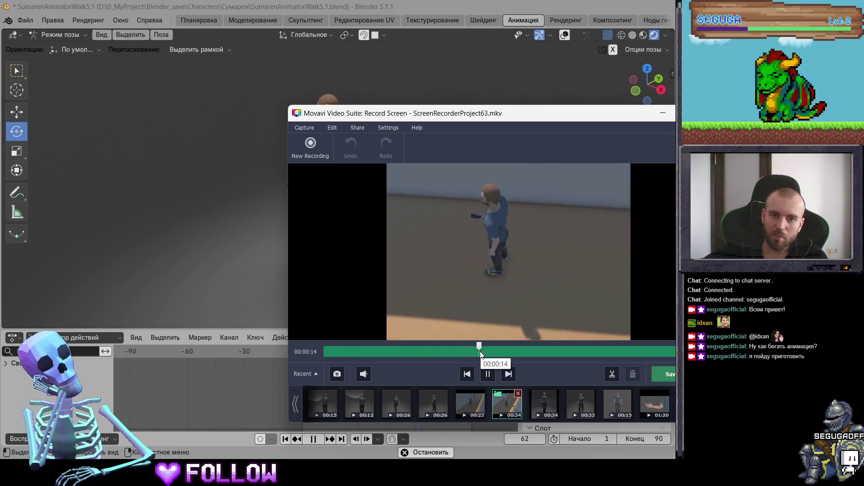
click(670, 373)
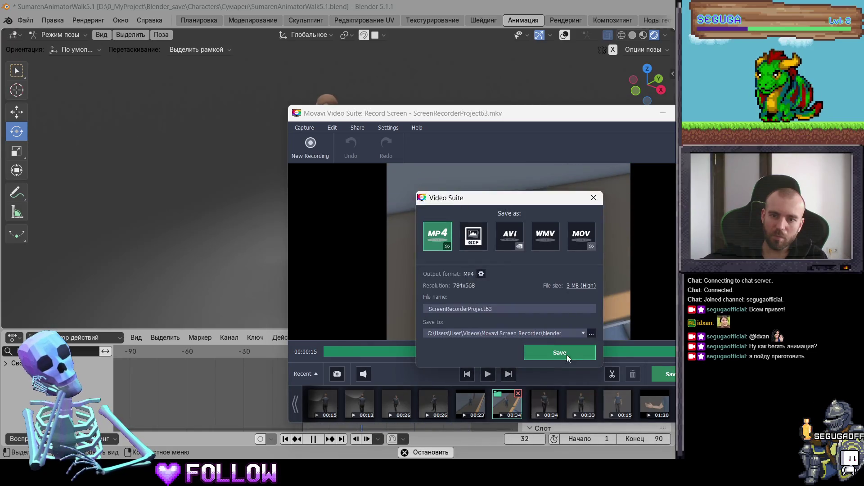
click(567, 354)
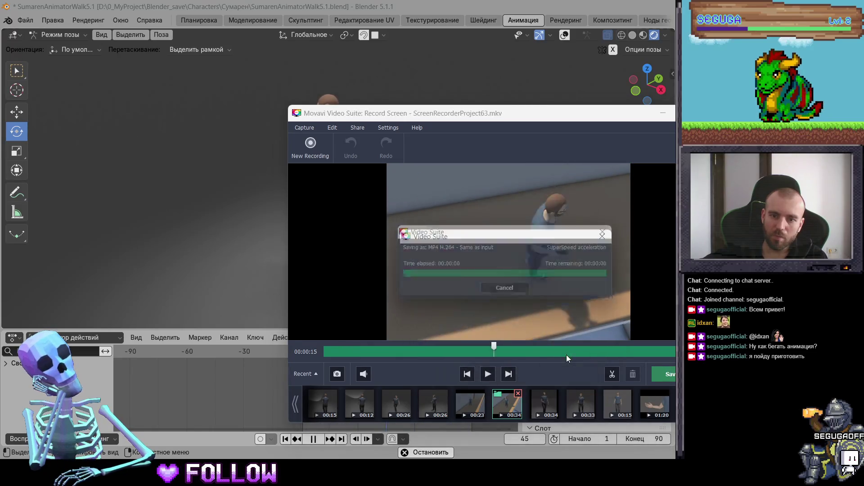
click(463, 402)
click(488, 373)
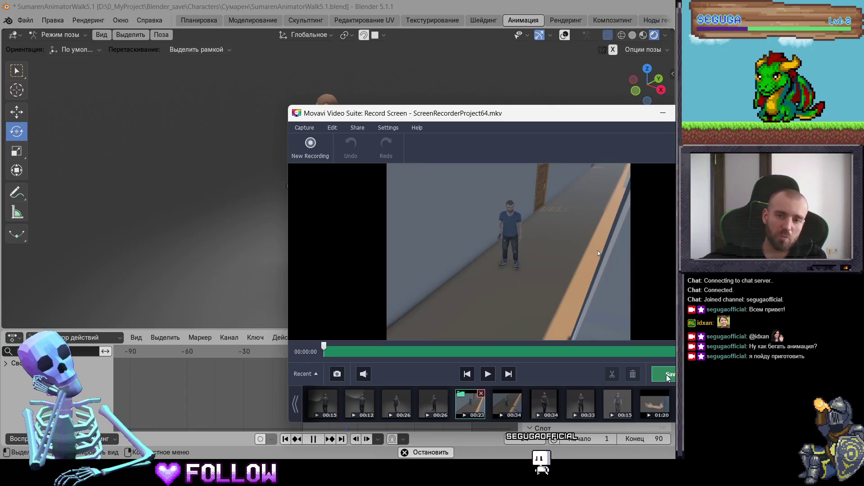
Save the 00:23 recording as MP4, then close the recorder and return to the launcher
click(667, 377)
click(557, 354)
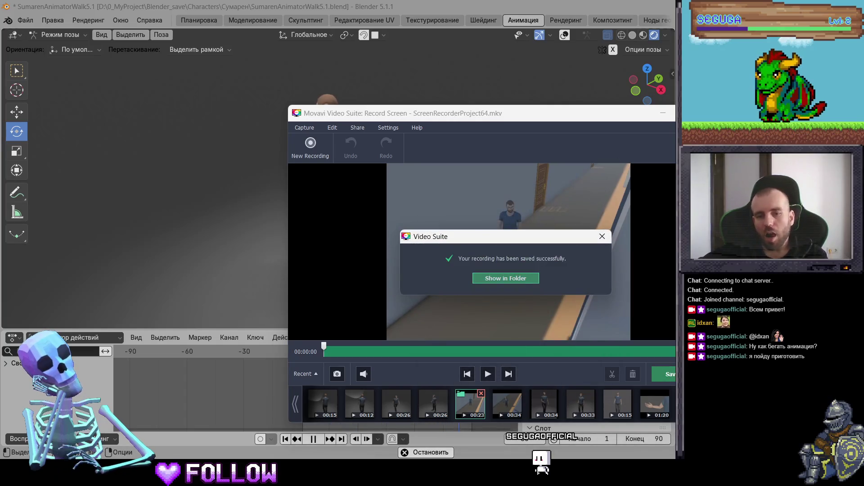
click(602, 236)
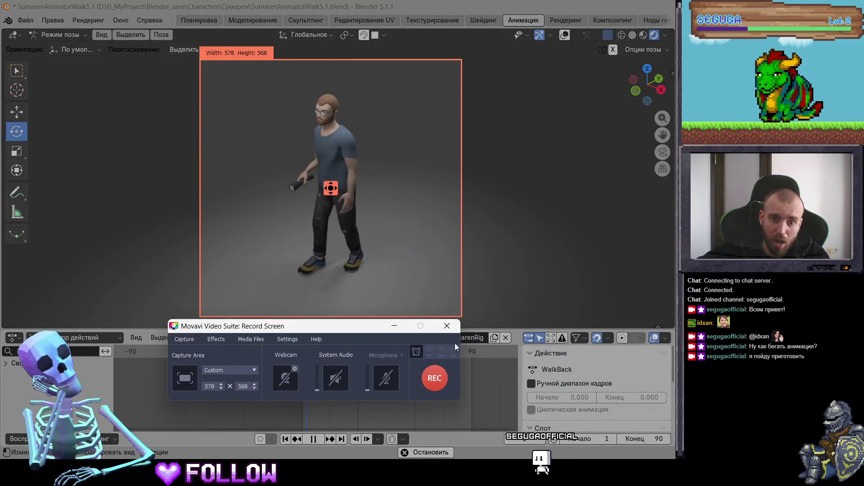
click(446, 326)
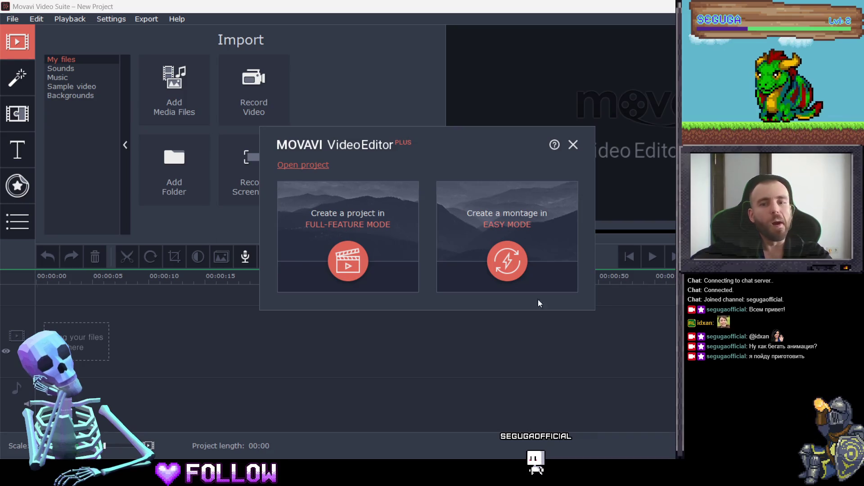
Put ScreenRecorderProject65.mp4 on the timeline and park the playhead at about 9.7 seconds
click(573, 145)
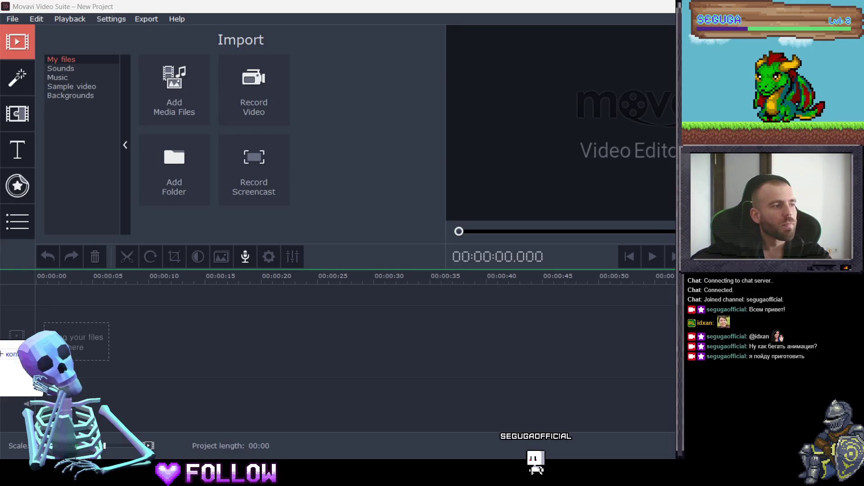
drag(0, 342, 67, 337)
drag(44, 275, 158, 281)
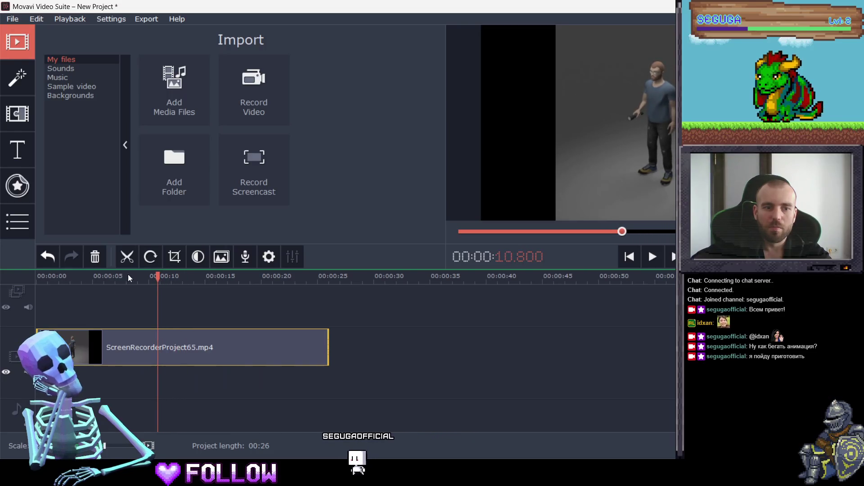
key(Delete)
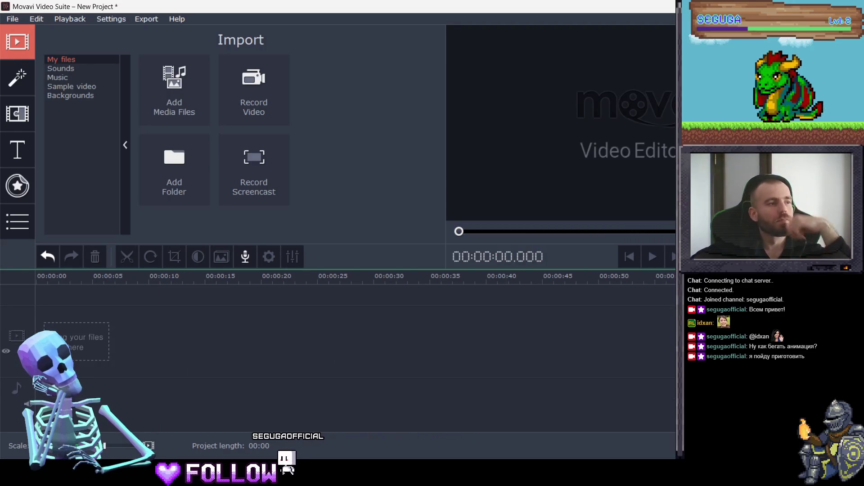
drag(2, 328, 61, 326)
click(94, 278)
drag(95, 277, 155, 281)
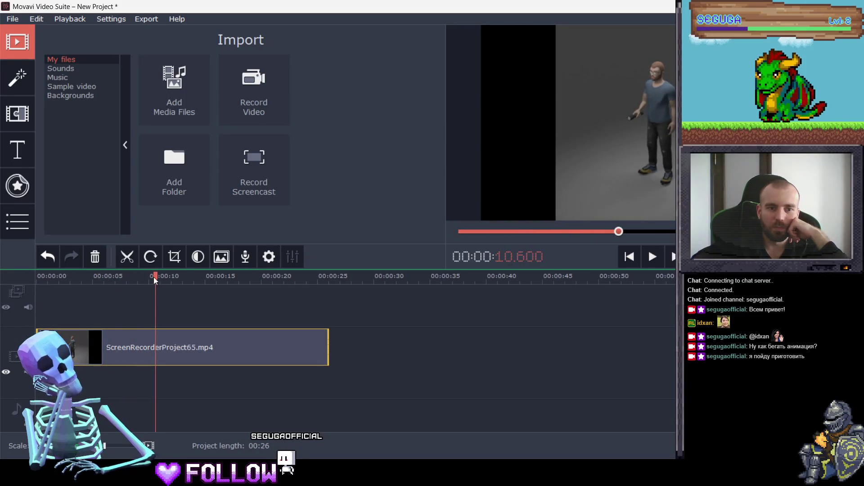
Split the clip at the playhead, delete the opening piece, and preview the trimmed result
click(126, 258)
click(110, 335)
key(Delete)
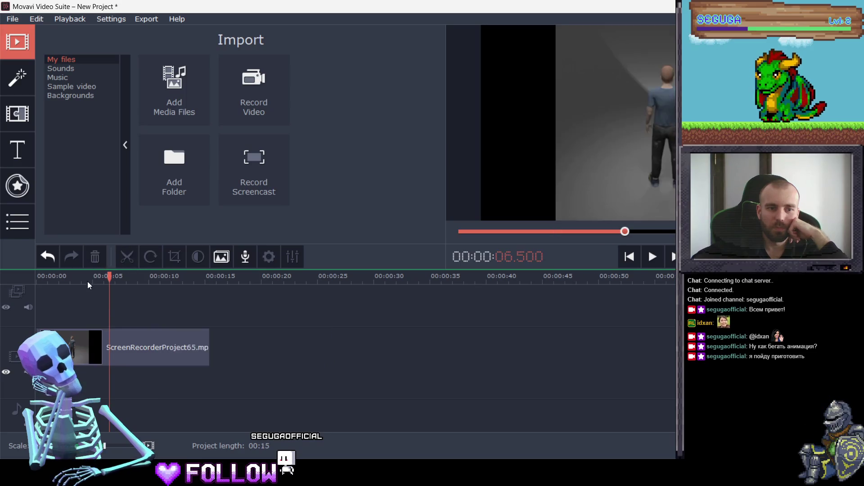
click(47, 280)
drag(56, 285, 210, 285)
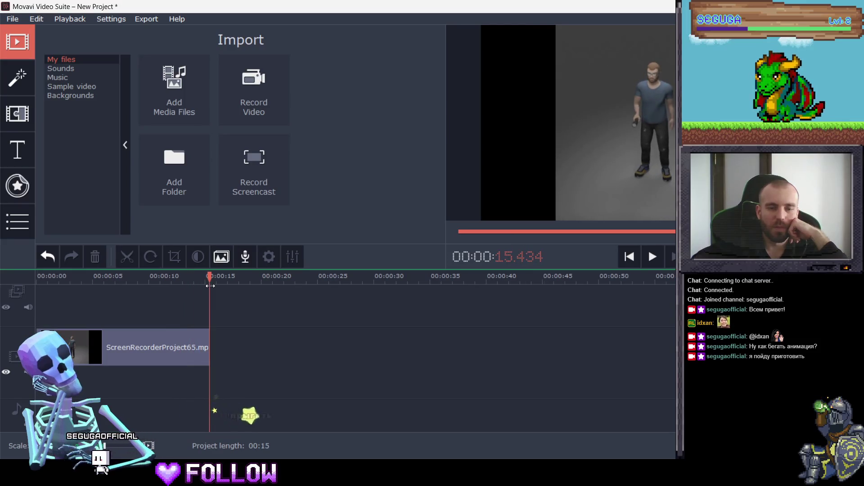
drag(210, 285, 187, 292)
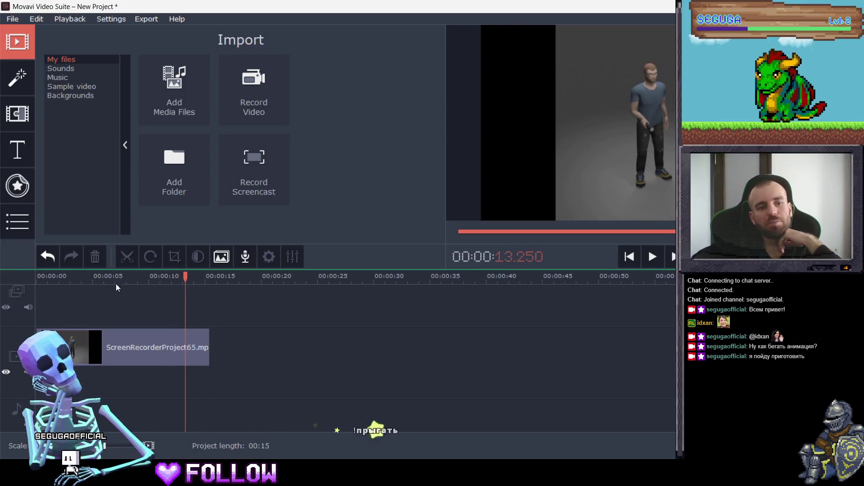
Cut the clip at 13.1 seconds, delete the tail, and add a second recording after it
click(184, 346)
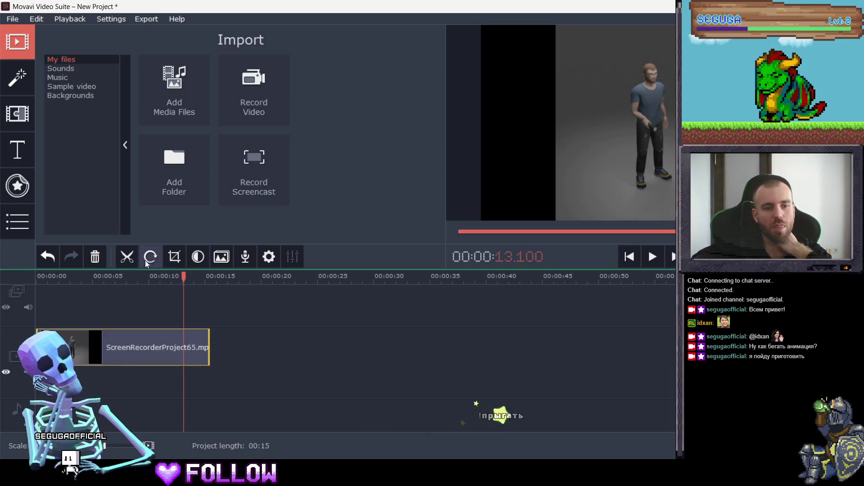
click(127, 257)
click(199, 344)
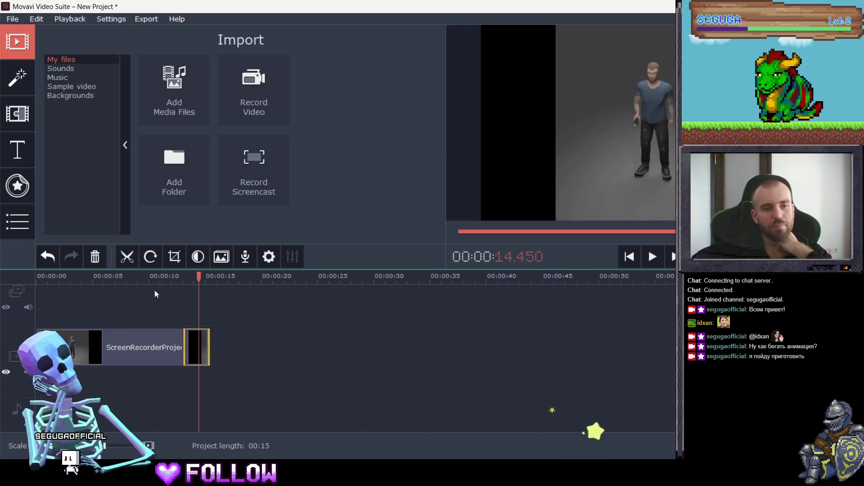
click(97, 261)
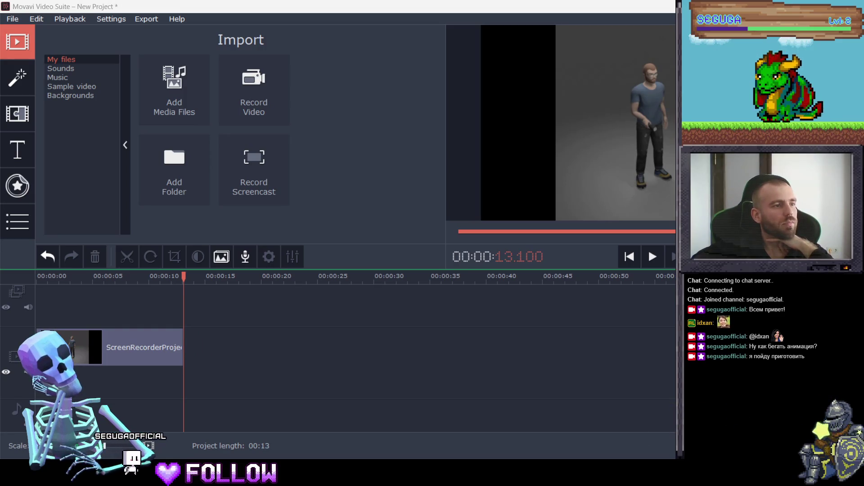
drag(135, 355, 187, 346)
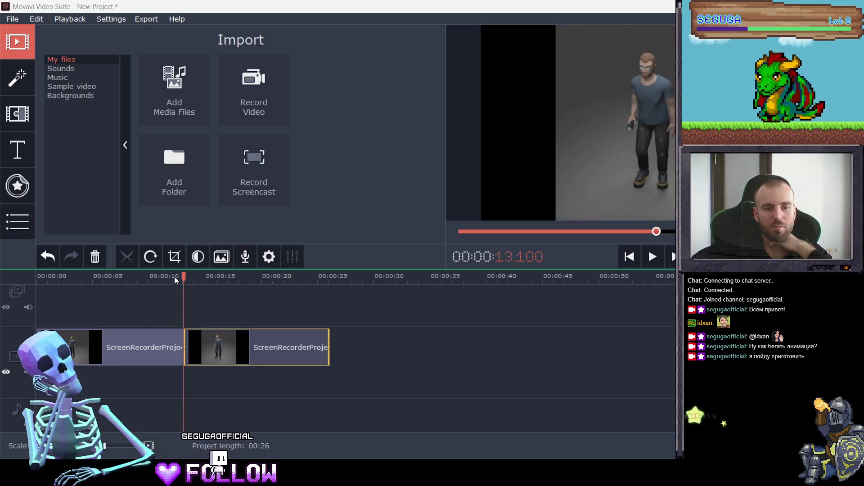